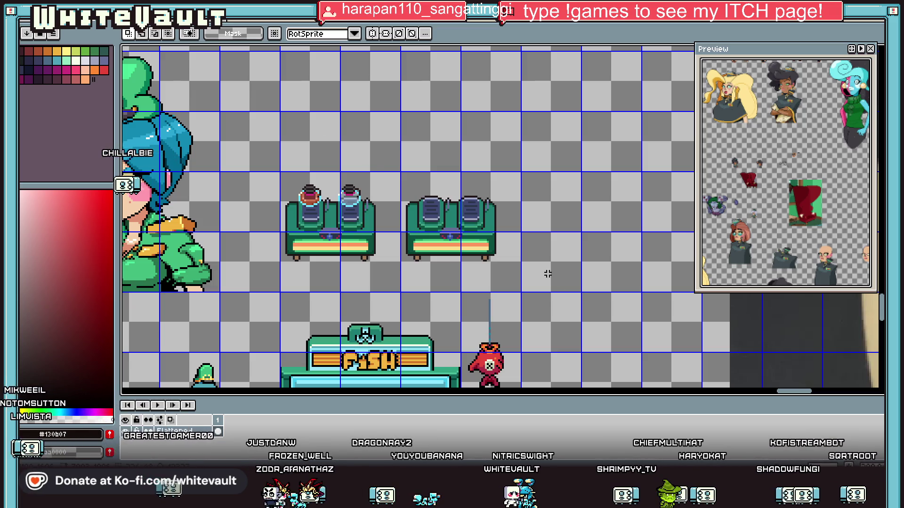
- Reopen Ze_MOCK1.aseprite from the recent-files list
{"action": "scroll", "coordinate": [547, 274], "scroll_direction": "down", "scroll_amount": 2}
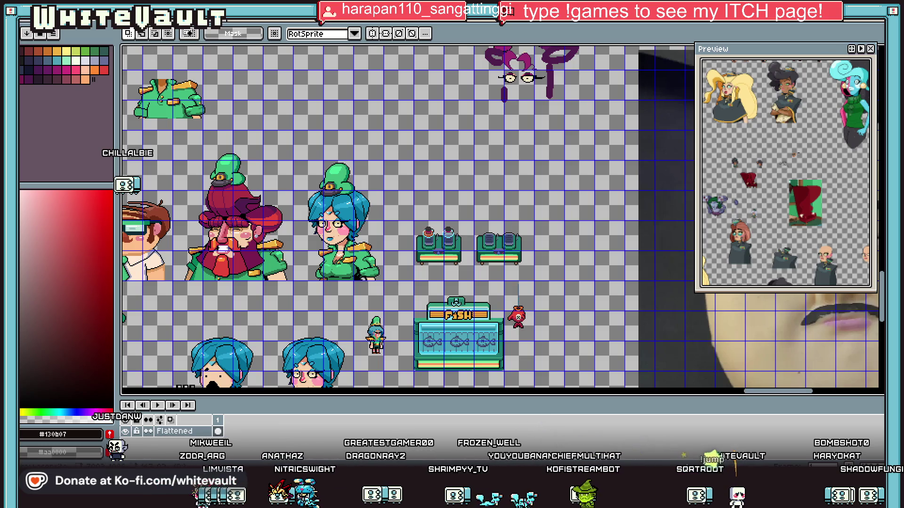
{"action": "left_click", "coordinate": [28, 23]}
{"action": "mouse_move", "coordinate": [71, 39]}
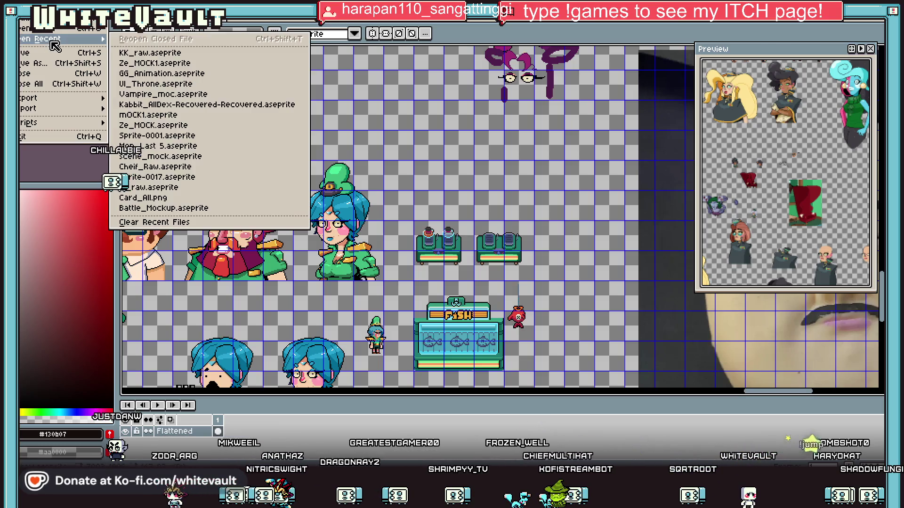
{"action": "left_click", "coordinate": [230, 64]}
- Zoom in and out across the Ze_MOCK1 sheet to look over its character sprites
{"action": "scroll", "coordinate": [501, 168], "scroll_direction": "down", "scroll_amount": 3}
{"action": "scroll", "coordinate": [448, 114], "scroll_direction": "up", "scroll_amount": 3}
{"action": "scroll", "coordinate": [445, 116], "scroll_direction": "up", "scroll_amount": 1}
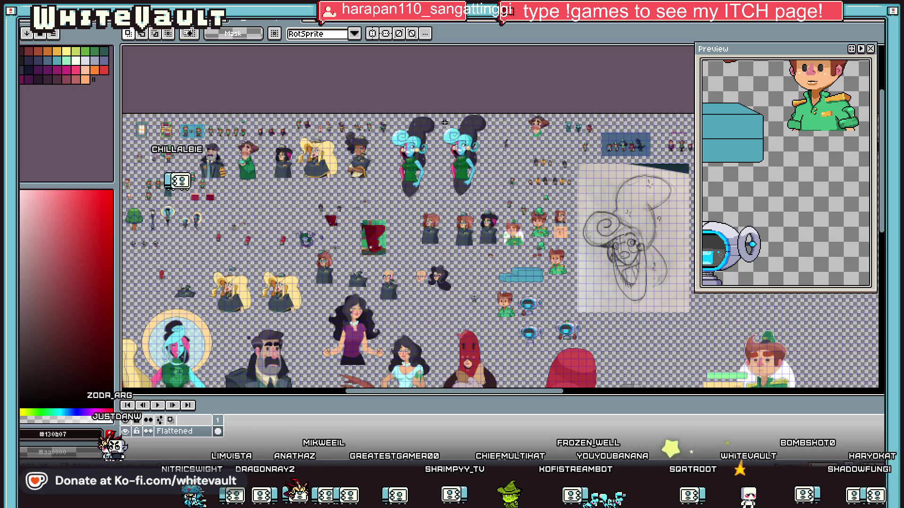
{"action": "scroll", "coordinate": [446, 117], "scroll_direction": "up", "scroll_amount": 1}
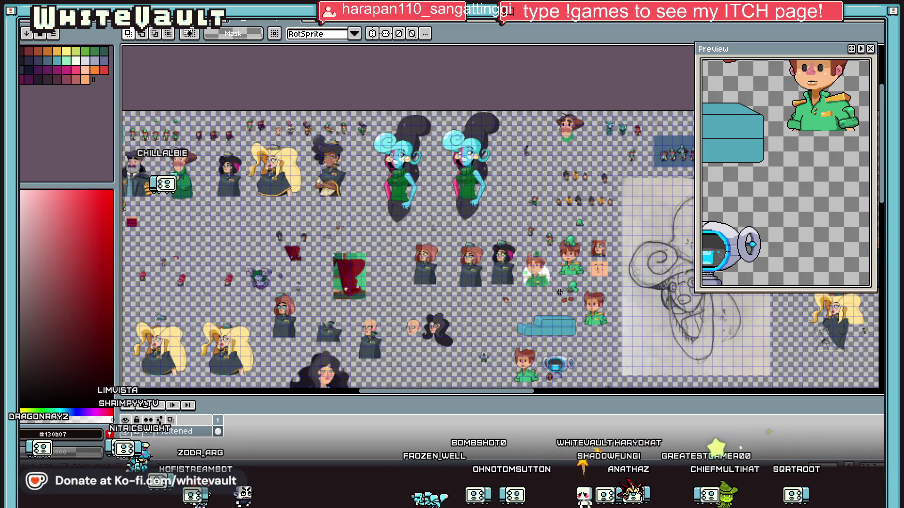
{"action": "scroll", "coordinate": [559, 292], "scroll_direction": "down", "scroll_amount": 1}
{"action": "scroll", "coordinate": [566, 306], "scroll_direction": "up", "scroll_amount": 2}
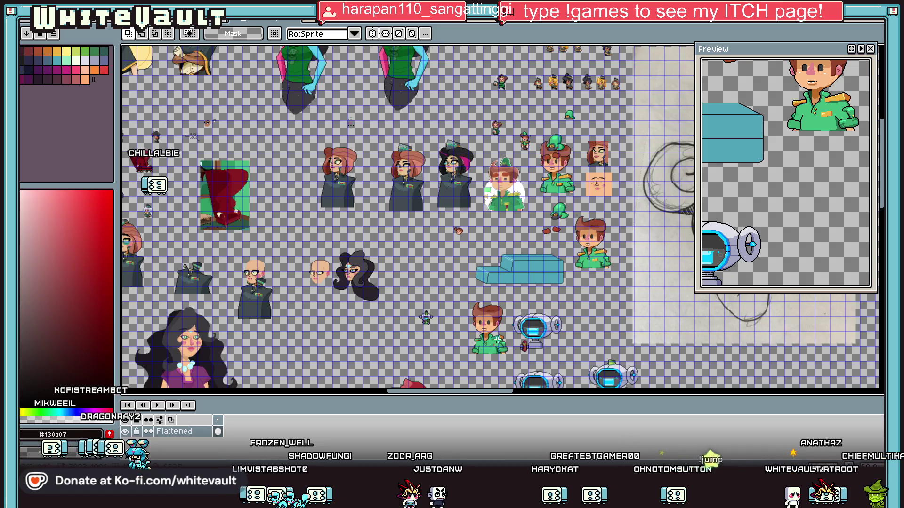
{"action": "scroll", "coordinate": [441, 314], "scroll_direction": "up", "scroll_amount": 1}
{"action": "scroll", "coordinate": [494, 295], "scroll_direction": "down", "scroll_amount": 2}
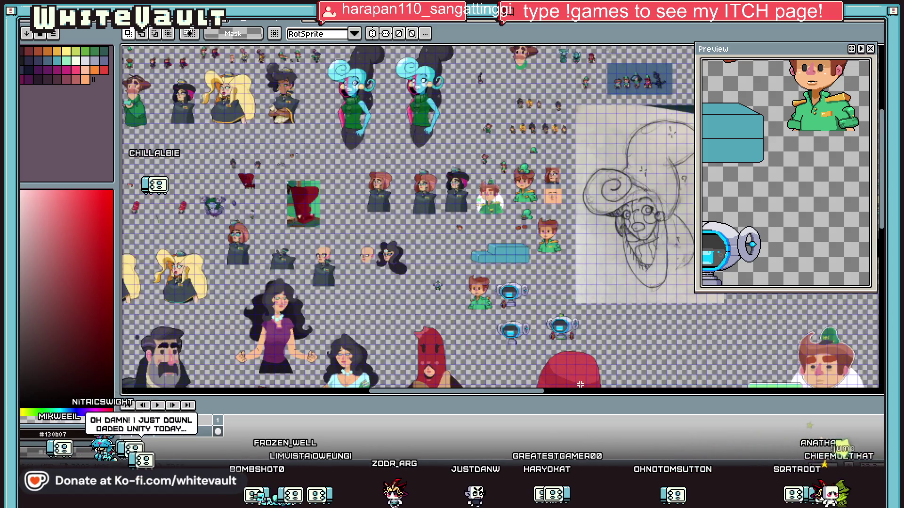
{"action": "left_click_drag", "start_coordinate": [528, 392], "coordinate": [669, 391]}
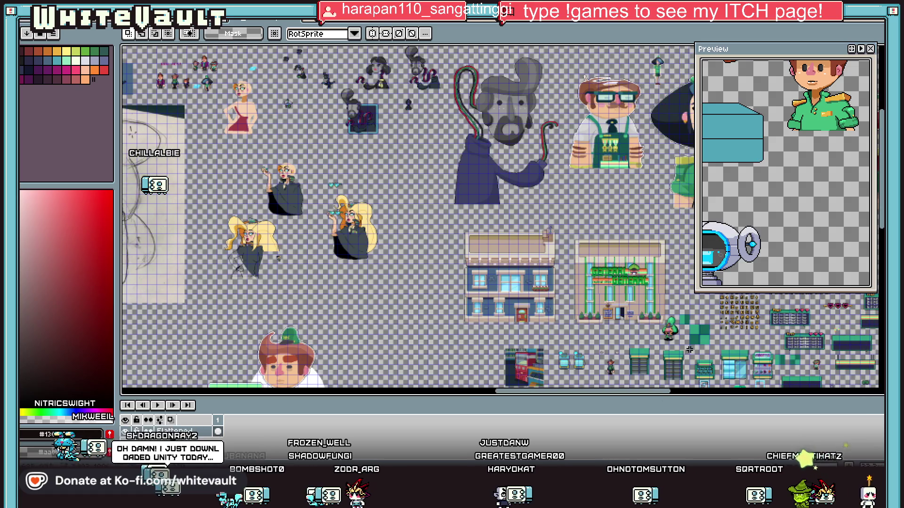
{"action": "scroll", "coordinate": [689, 350], "scroll_direction": "up", "scroll_amount": 1}
{"action": "scroll", "coordinate": [499, 217], "scroll_direction": "down", "scroll_amount": 5}
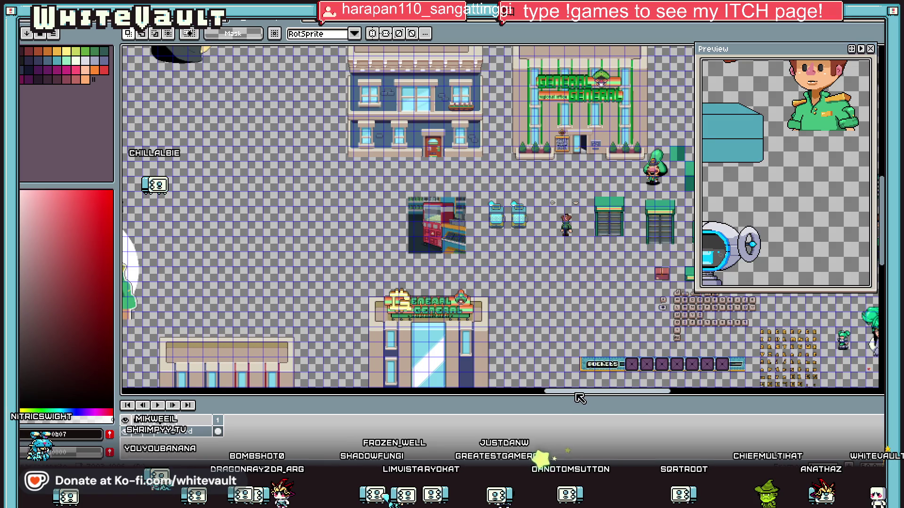
{"action": "scroll", "coordinate": [636, 393], "scroll_direction": "down", "scroll_amount": 2}
{"action": "scroll", "coordinate": [648, 360], "scroll_direction": "up", "scroll_amount": 2}
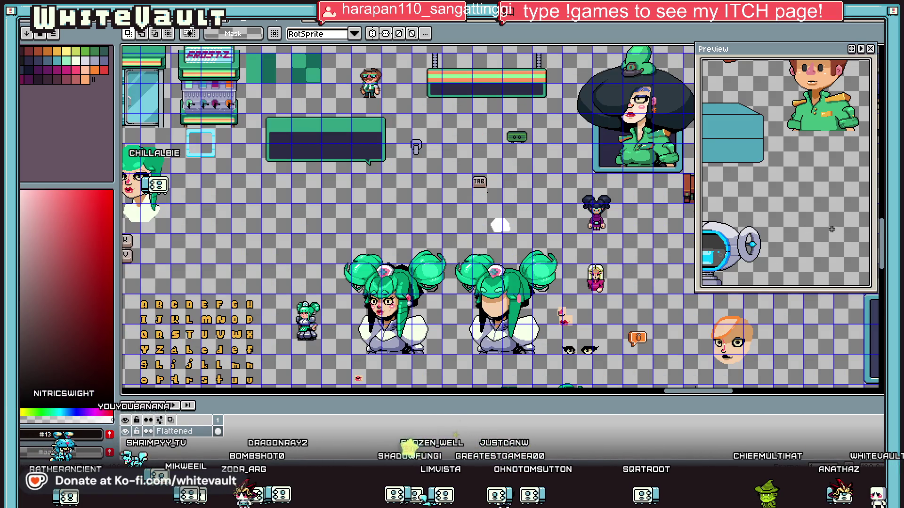
{"action": "scroll", "coordinate": [490, 317], "scroll_direction": "down", "scroll_amount": 10}
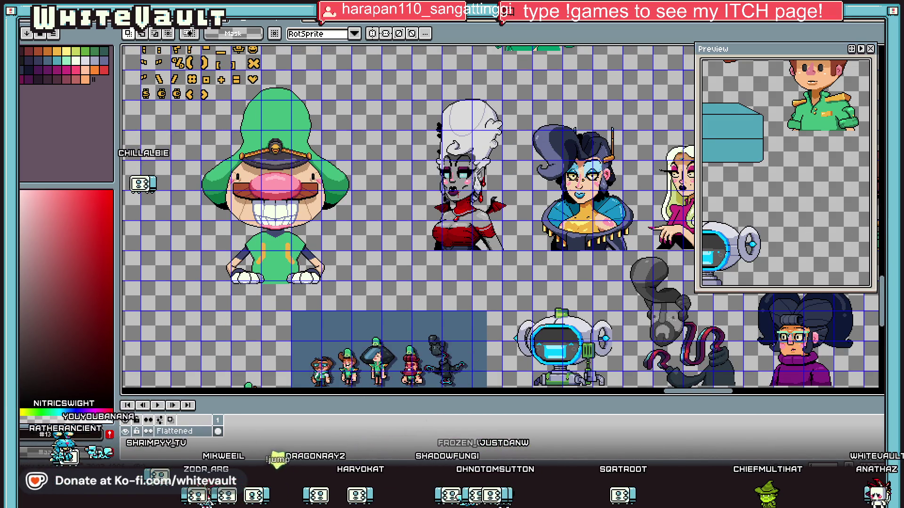
{"action": "scroll", "coordinate": [490, 317], "scroll_direction": "down", "scroll_amount": 2}
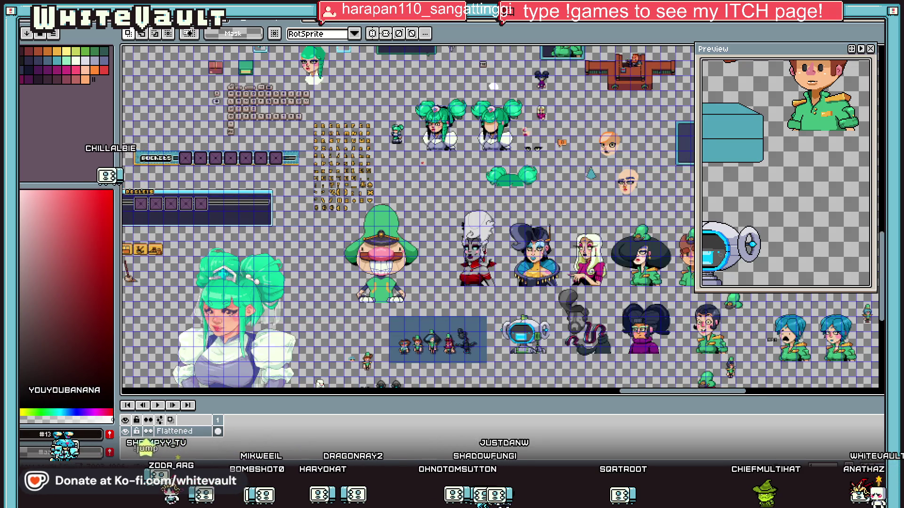
{"action": "scroll", "coordinate": [393, 309], "scroll_direction": "down", "scroll_amount": 3}
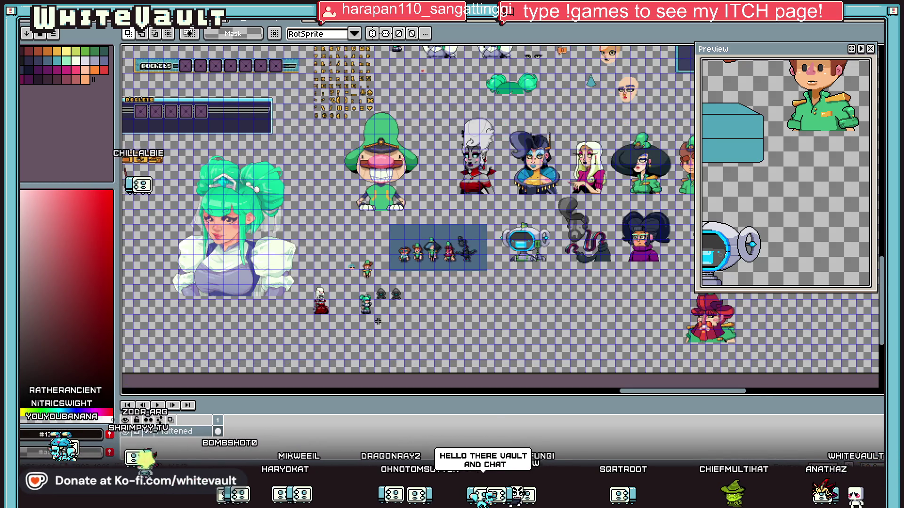
{"action": "scroll", "coordinate": [394, 309], "scroll_direction": "up", "scroll_amount": 1}
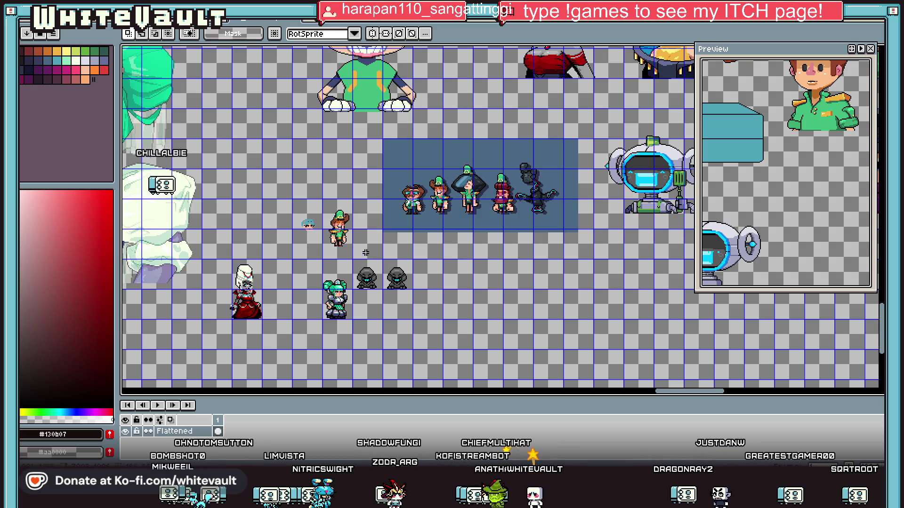
{"action": "left_click_drag", "start_coordinate": [373, 224], "coordinate": [476, 235]}
- Marquee the blue panel's five small sprites, confirm the selection, and trim its right edge
{"action": "left_click_drag", "start_coordinate": [373, 133], "coordinate": [439, 156]}
{"action": "scroll", "coordinate": [532, 189], "scroll_direction": "up", "scroll_amount": 1}
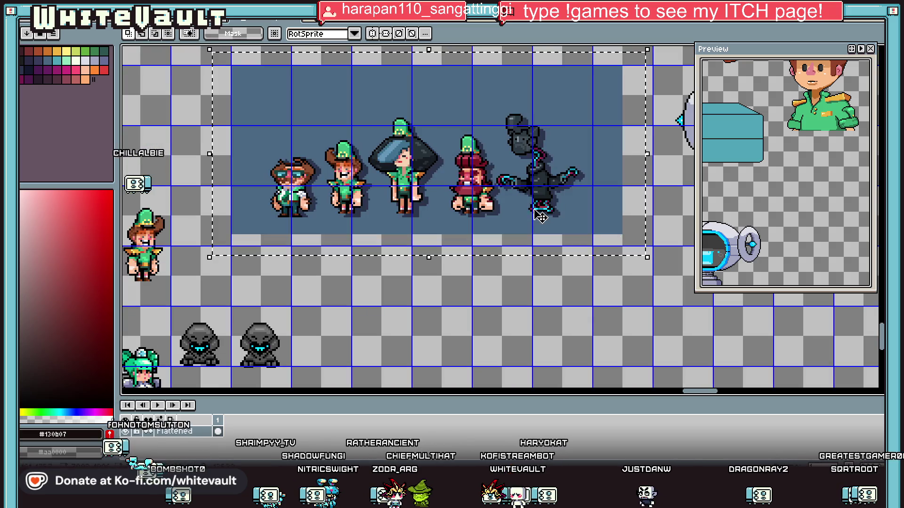
{"action": "key", "text": "Return"}
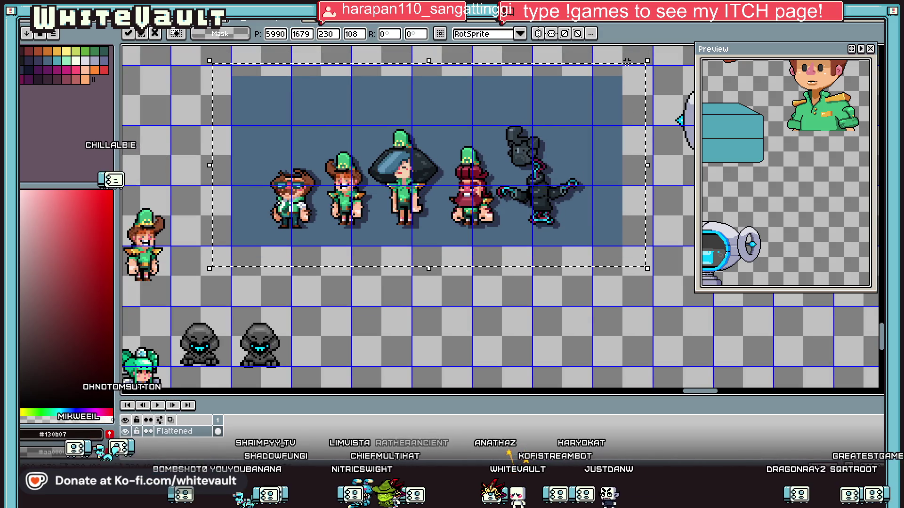
{"action": "mouse_move", "coordinate": [636, 63]}
{"action": "left_mouse_down"}
{"action": "mouse_move", "coordinate": [599, 266]}
{"action": "mouse_move", "coordinate": [590, 268]}
{"action": "left_mouse_up"}
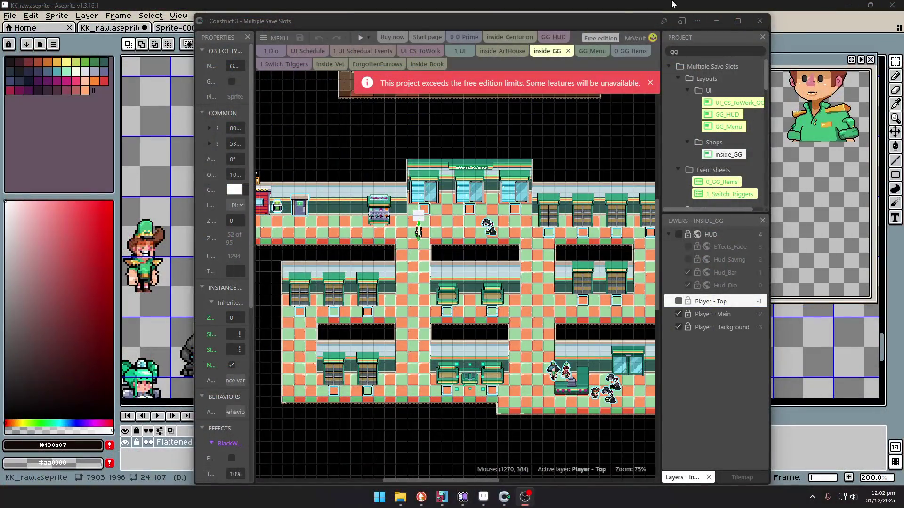
- Maximize Construct 3, search the Project bar for 'bob', and open n_NPC_Interact's animations
{"action": "left_click", "coordinate": [737, 22]}
{"action": "type", "text": "bob"}
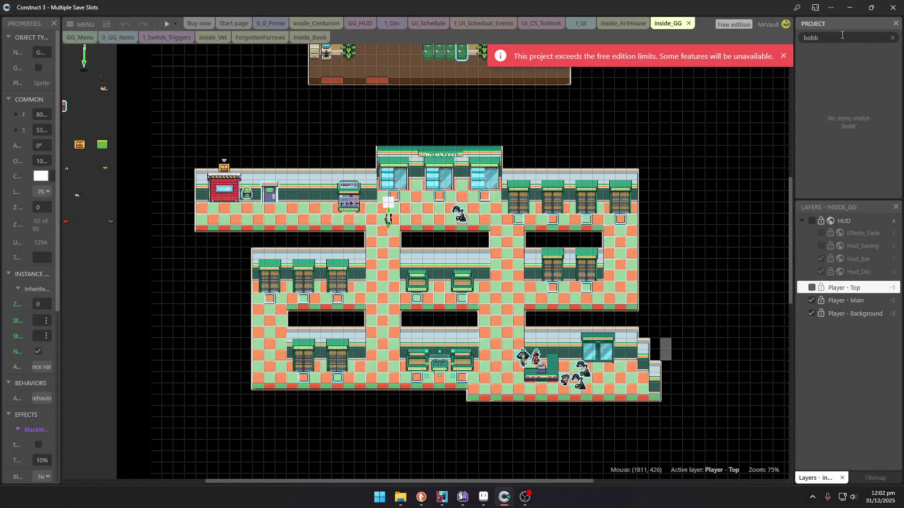
{"action": "type", "text": "bob"}
{"action": "double_click", "coordinate": [582, 371]}
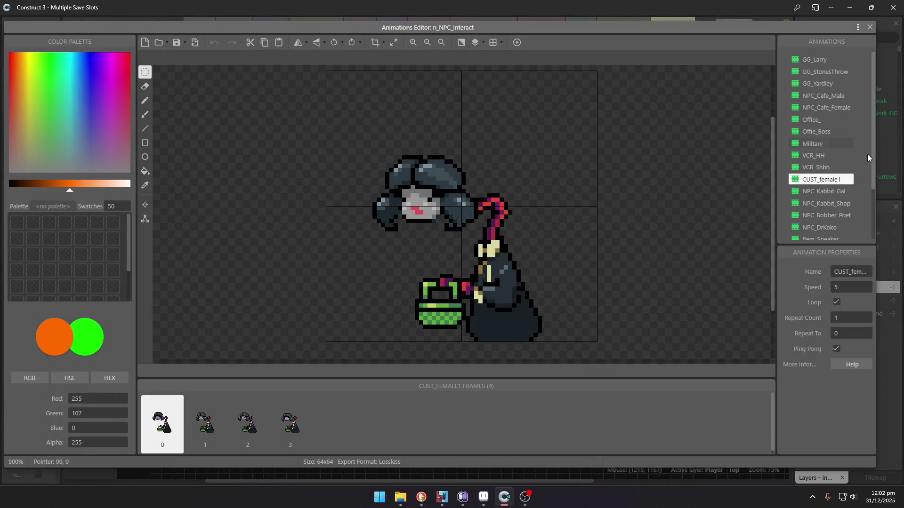
- Preview several NPC animations, then pick NPC_Bobber_Poet to reuse
{"action": "scroll", "coordinate": [833, 155], "scroll_direction": "down", "scroll_amount": 1}
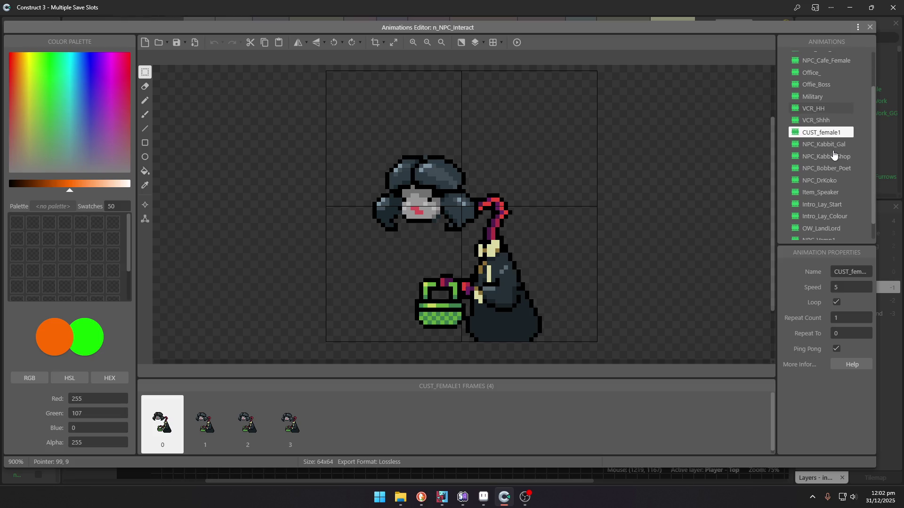
{"action": "scroll", "coordinate": [838, 149], "scroll_direction": "down", "scroll_amount": 1}
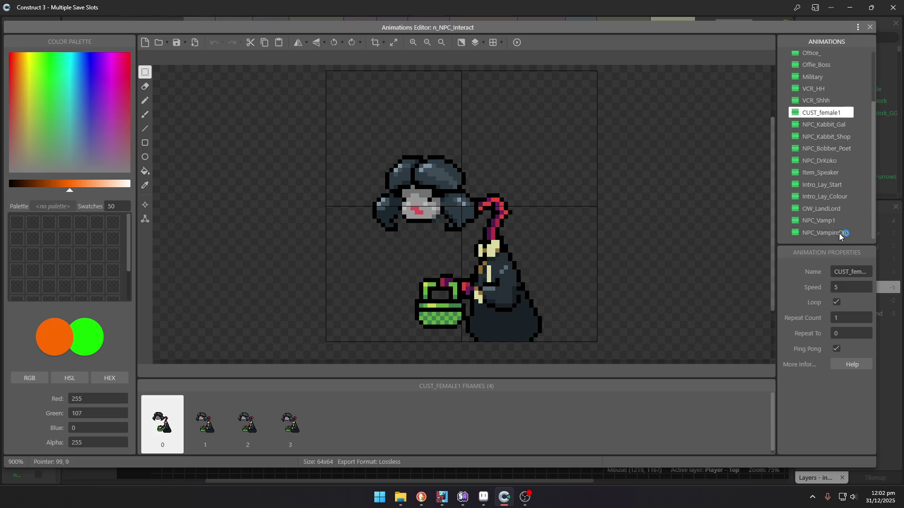
{"action": "left_click", "coordinate": [839, 233]}
{"action": "left_click", "coordinate": [827, 207]}
{"action": "left_click", "coordinate": [825, 197]}
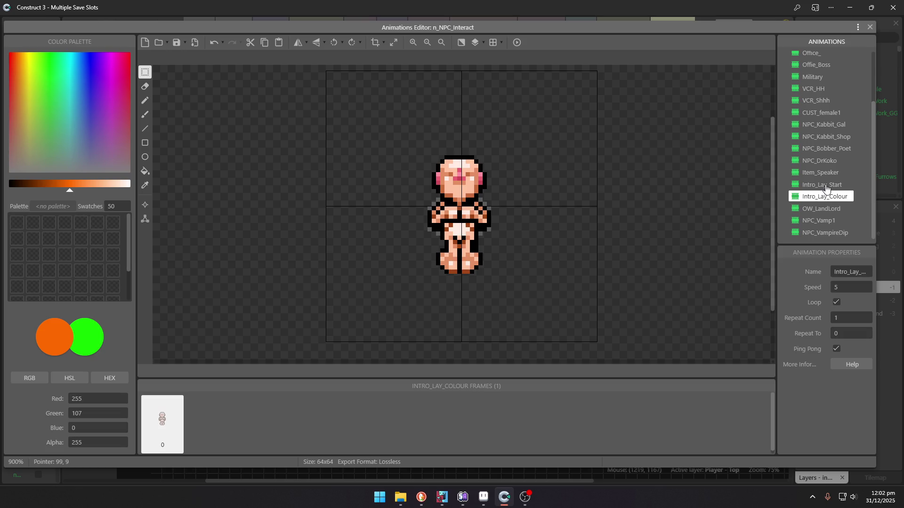
{"action": "left_click", "coordinate": [826, 186]}
{"action": "left_click", "coordinate": [827, 174]}
{"action": "left_click", "coordinate": [829, 162]}
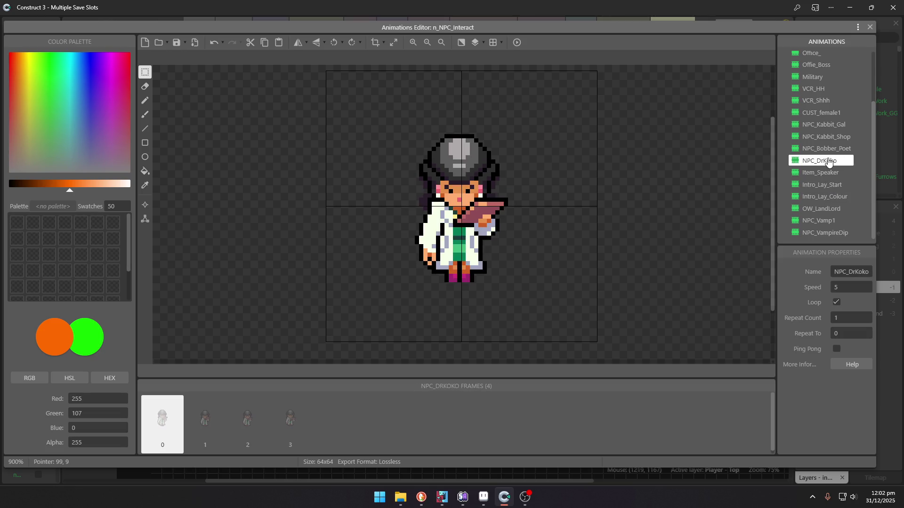
{"action": "left_click", "coordinate": [831, 148]}
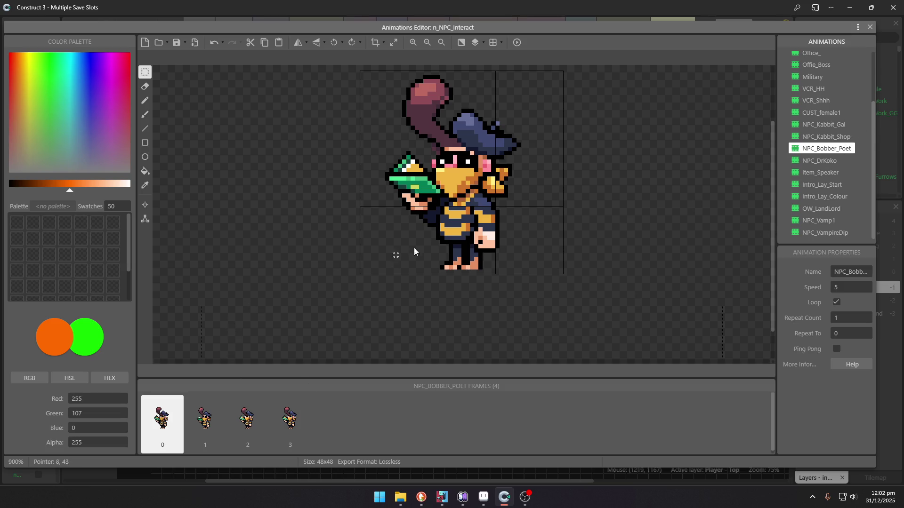
- Paste the Bobber Poet sprite into the Aseprite mockup and place it above the fish counter
{"action": "scroll", "coordinate": [441, 230], "scroll_direction": "down", "scroll_amount": 5}
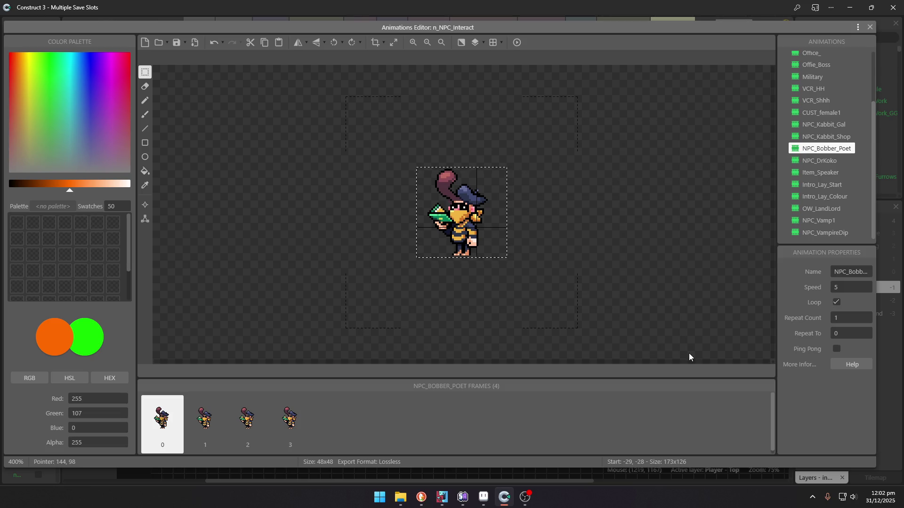
{"action": "left_click", "coordinate": [483, 497]}
{"action": "scroll", "coordinate": [540, 281], "scroll_direction": "down", "scroll_amount": 2}
{"action": "scroll", "coordinate": [540, 281], "scroll_direction": "up", "scroll_amount": 1}
{"action": "key", "text": "ctrl+v"}
{"action": "mouse_move", "coordinate": [507, 246]}
{"action": "left_mouse_down"}
{"action": "mouse_move", "coordinate": [482, 227]}
{"action": "mouse_move", "coordinate": [252, 228]}
{"action": "mouse_move", "coordinate": [348, 166]}
{"action": "left_mouse_up"}
{"action": "key", "text": "Return"}
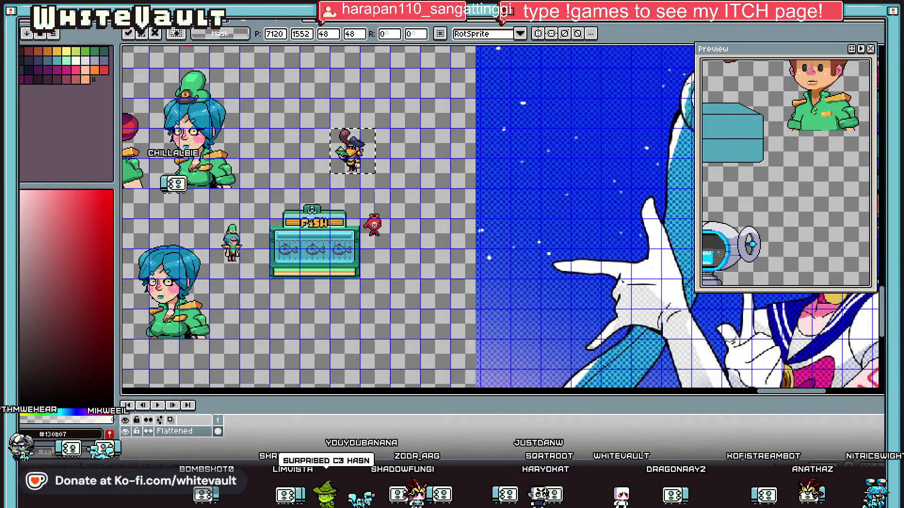
- Shift the pirate sprite up and to the left, reselect it, and commit its position
{"action": "scroll", "coordinate": [320, 132], "scroll_direction": "up", "scroll_amount": 3}
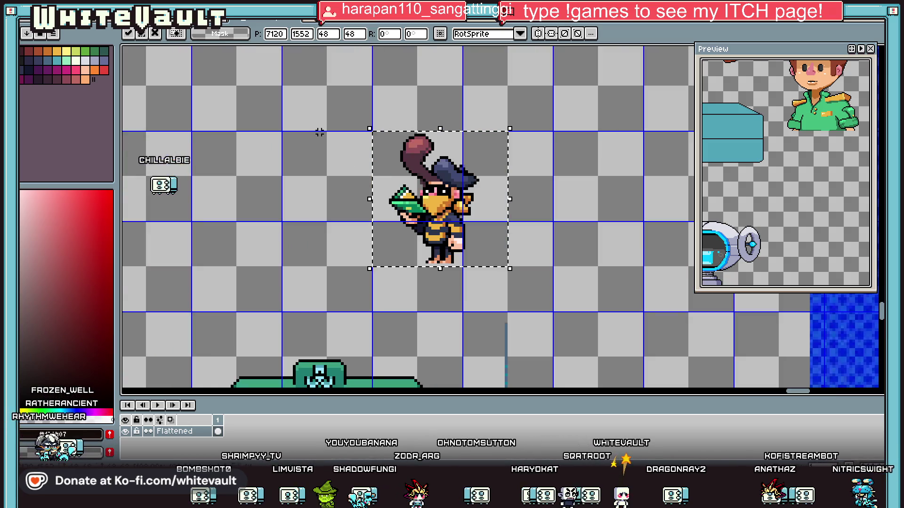
{"action": "left_click_drag", "start_coordinate": [469, 235], "coordinate": [441, 193]}
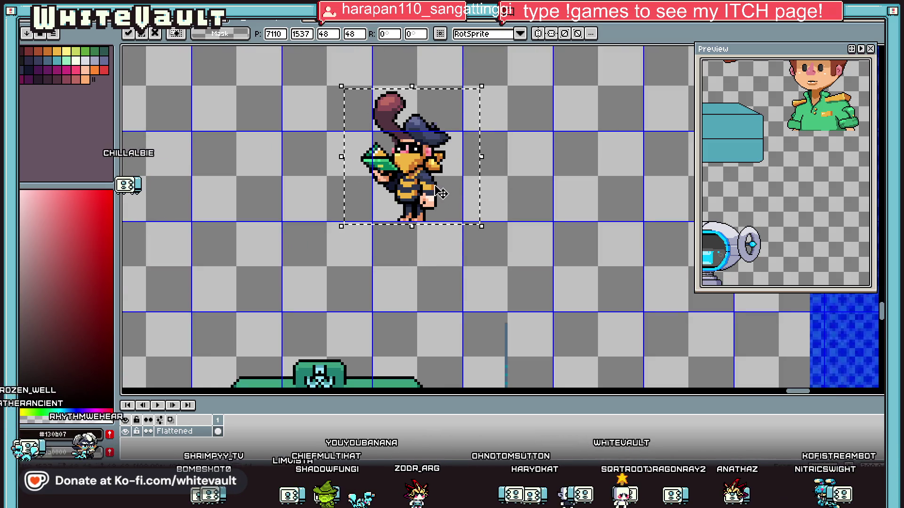
{"action": "left_click", "coordinate": [530, 176]}
{"action": "mouse_move", "coordinate": [324, 67]}
{"action": "left_mouse_down"}
{"action": "mouse_move", "coordinate": [476, 245]}
{"action": "mouse_move", "coordinate": [432, 226]}
{"action": "left_mouse_up"}
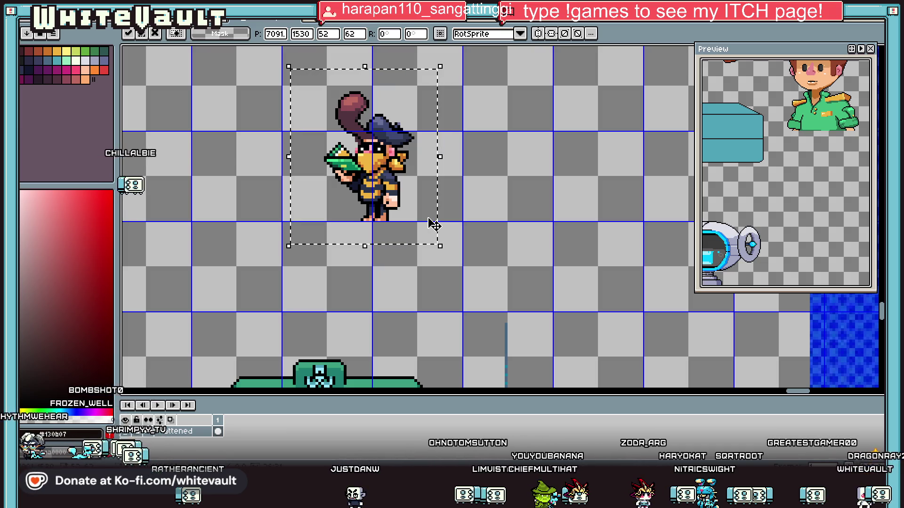
{"action": "left_click", "coordinate": [549, 237]}
- Zoom out and back in, then marquee-select the pirate sprite again
{"action": "scroll", "coordinate": [549, 237], "scroll_direction": "down", "scroll_amount": 3}
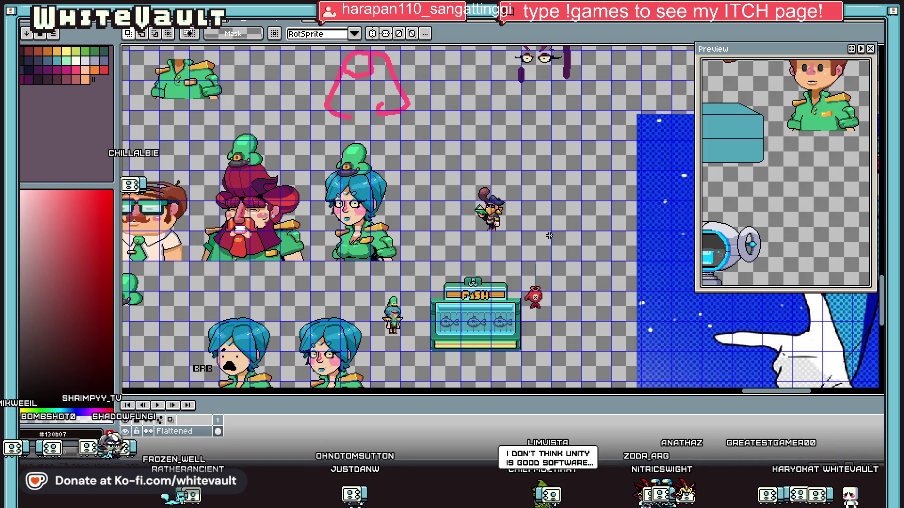
{"action": "scroll", "coordinate": [489, 196], "scroll_direction": "up", "scroll_amount": 2}
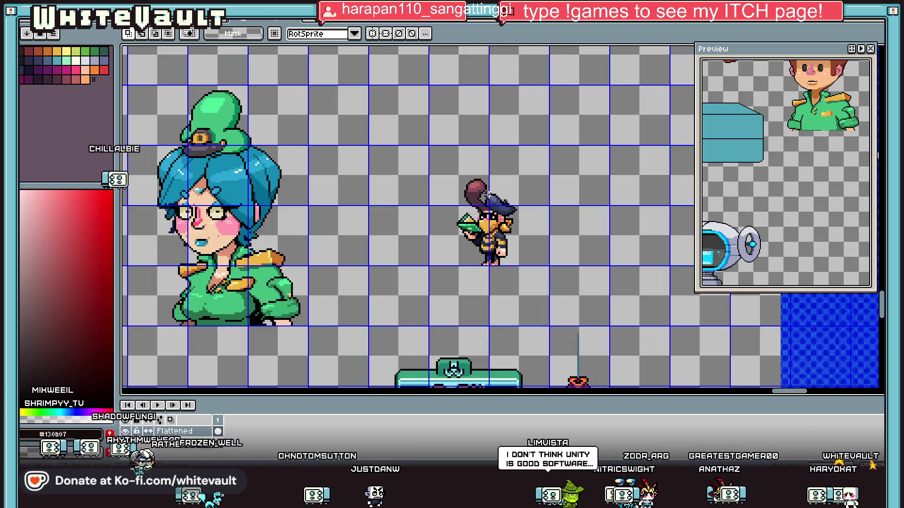
{"action": "left_click_drag", "start_coordinate": [426, 161], "coordinate": [585, 311]}
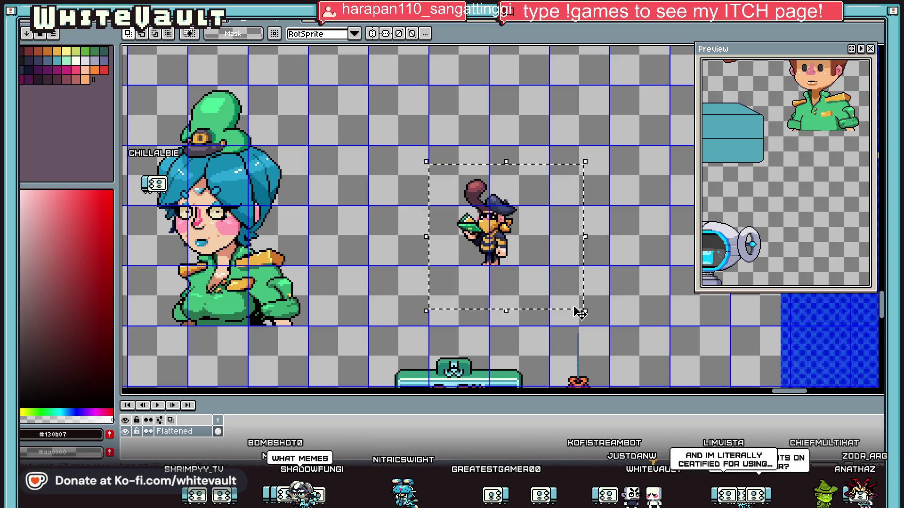
- Zoom to the fish shop and marquee-select the small red character
{"action": "scroll", "coordinate": [580, 313], "scroll_direction": "down", "scroll_amount": 2}
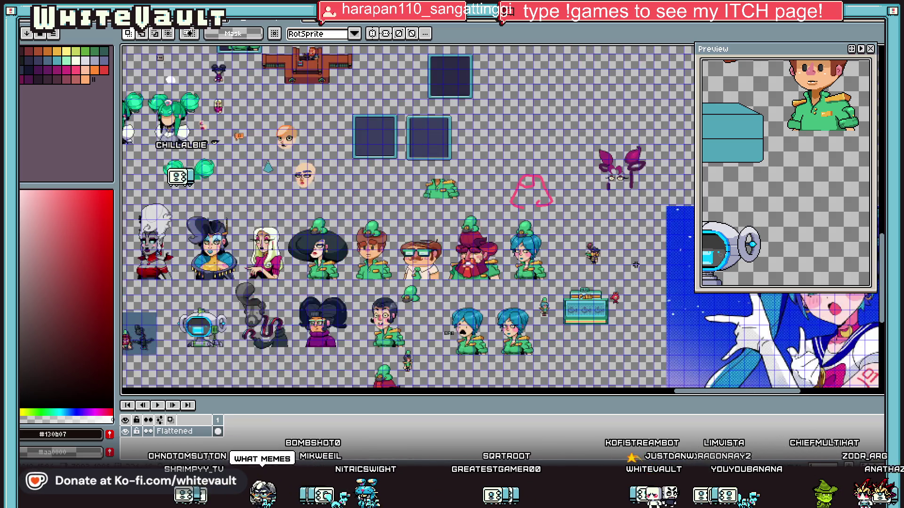
{"action": "scroll", "coordinate": [628, 323], "scroll_direction": "up", "scroll_amount": 1}
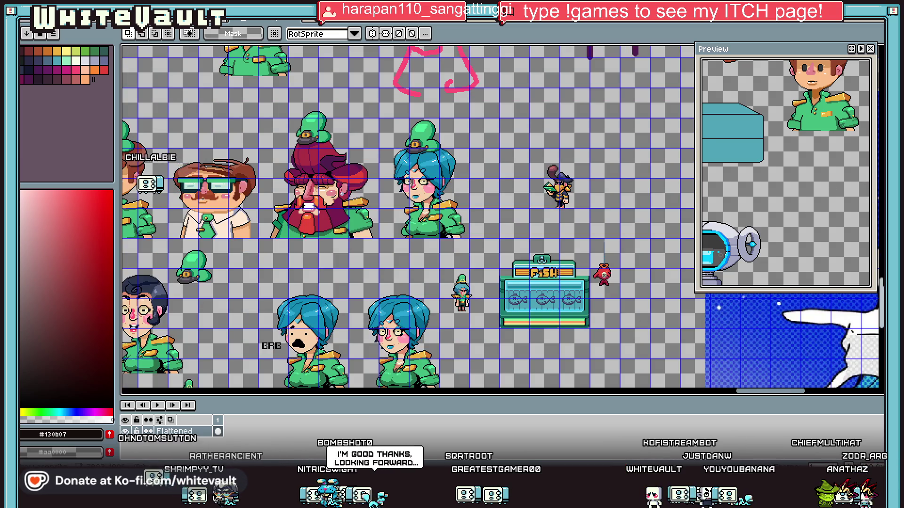
{"action": "scroll", "coordinate": [629, 324], "scroll_direction": "down", "scroll_amount": 3}
{"action": "scroll", "coordinate": [640, 112], "scroll_direction": "down", "scroll_amount": 1}
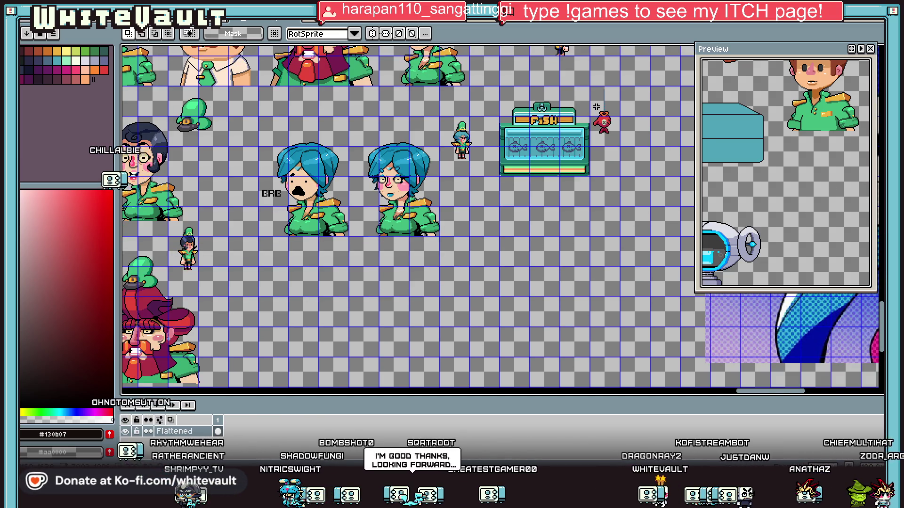
{"action": "scroll", "coordinate": [640, 112], "scroll_direction": "up", "scroll_amount": 1}
{"action": "mouse_move", "coordinate": [656, 94]}
{"action": "left_mouse_down"}
{"action": "mouse_move", "coordinate": [584, 189]}
{"action": "mouse_move", "coordinate": [436, 177]}
{"action": "left_mouse_up"}
{"action": "scroll", "coordinate": [612, 156], "scroll_direction": "down", "scroll_amount": 1}
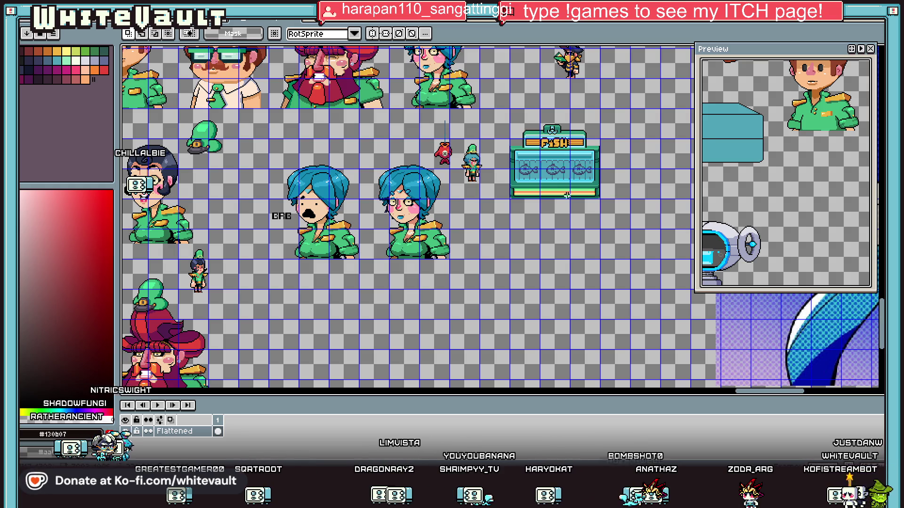
- Switch to the Line tool and eyedrop dark teal #14665b from the counter stripes
{"action": "scroll", "coordinate": [567, 195], "scroll_direction": "up", "scroll_amount": 5}
{"action": "key", "text": "l"}
{"action": "left_click", "coordinate": [585, 210], "text": "alt"}
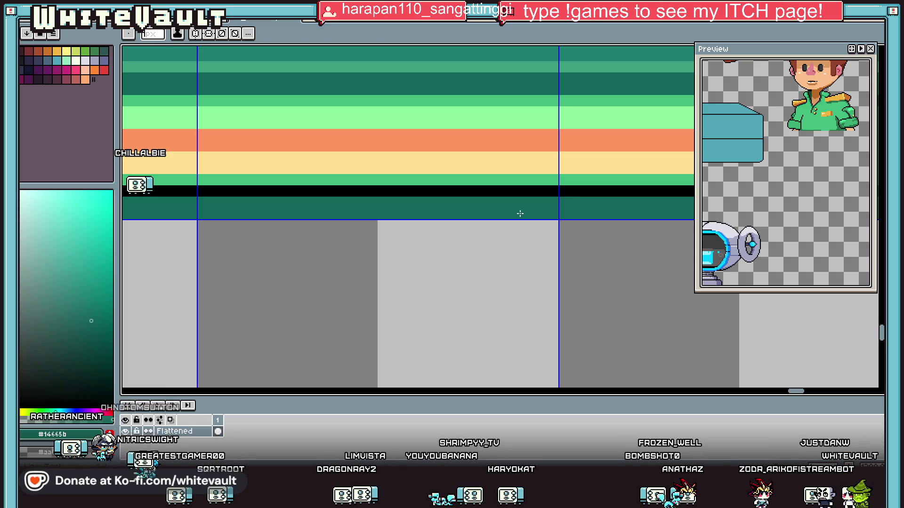
{"action": "scroll", "coordinate": [520, 213], "scroll_direction": "down", "scroll_amount": 5}
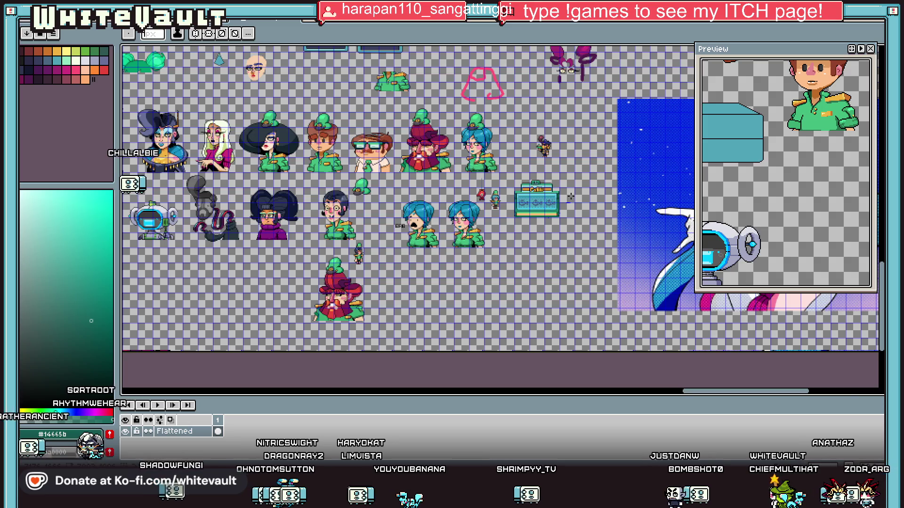
- Zoom out and back in across the mockup to survey the whole sheet
{"action": "scroll", "coordinate": [518, 141], "scroll_direction": "up", "scroll_amount": 2}
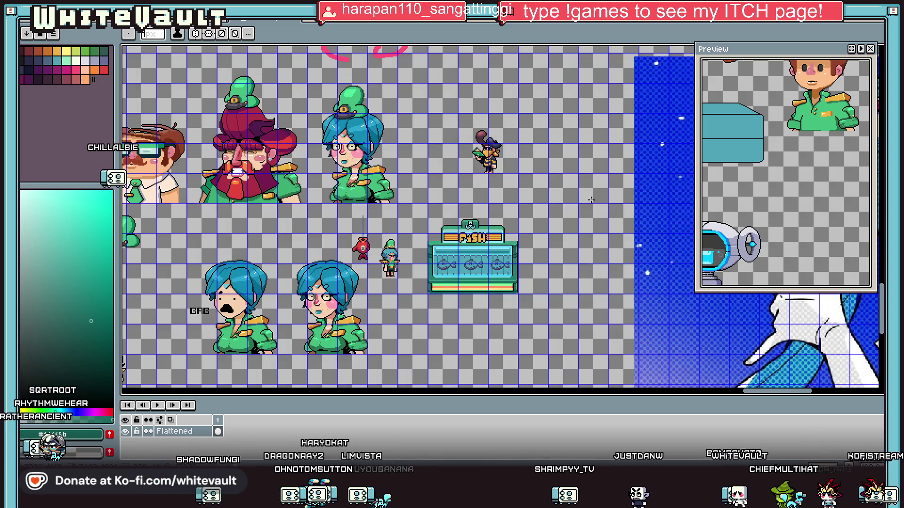
{"action": "scroll", "coordinate": [518, 141], "scroll_direction": "down", "scroll_amount": 2}
{"action": "scroll", "coordinate": [518, 141], "scroll_direction": "down", "scroll_amount": 1}
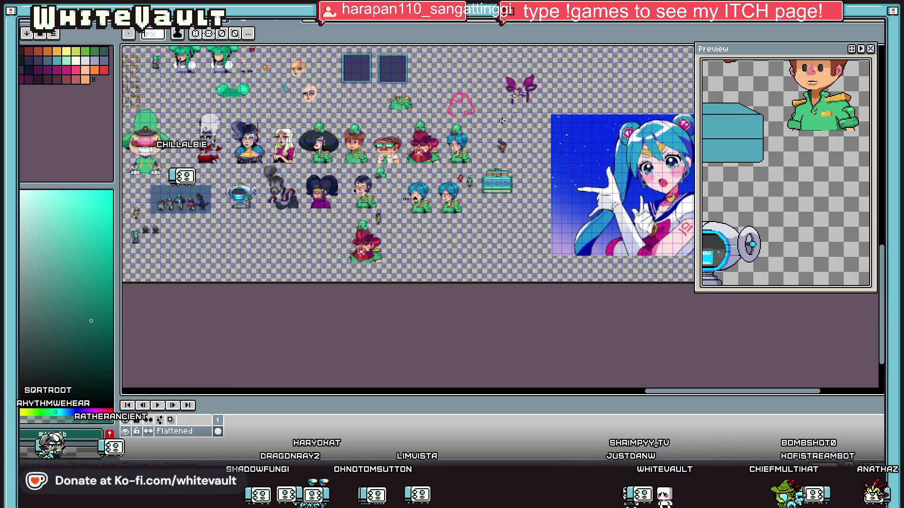
{"action": "scroll", "coordinate": [499, 121], "scroll_direction": "up", "scroll_amount": 1}
{"action": "scroll", "coordinate": [499, 121], "scroll_direction": "down", "scroll_amount": 2}
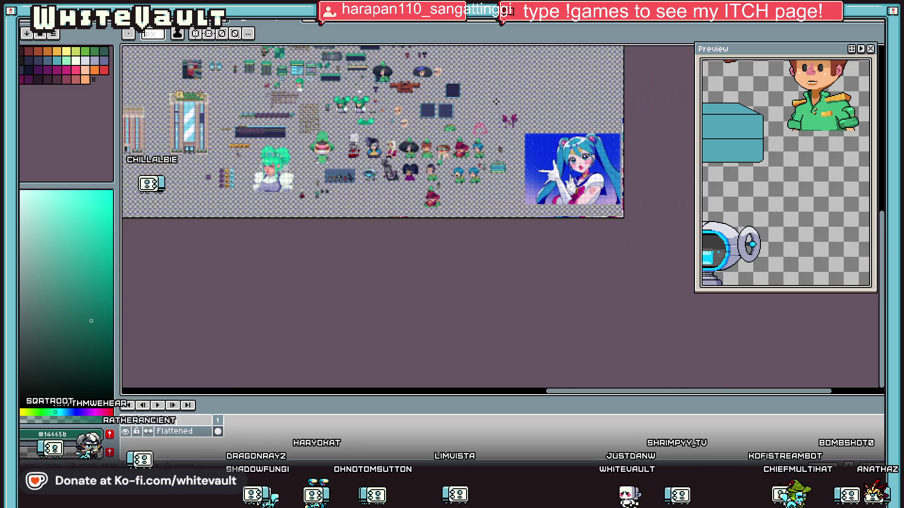
{"action": "scroll", "coordinate": [478, 88], "scroll_direction": "down", "scroll_amount": 1}
{"action": "scroll", "coordinate": [480, 94], "scroll_direction": "up", "scroll_amount": 2}
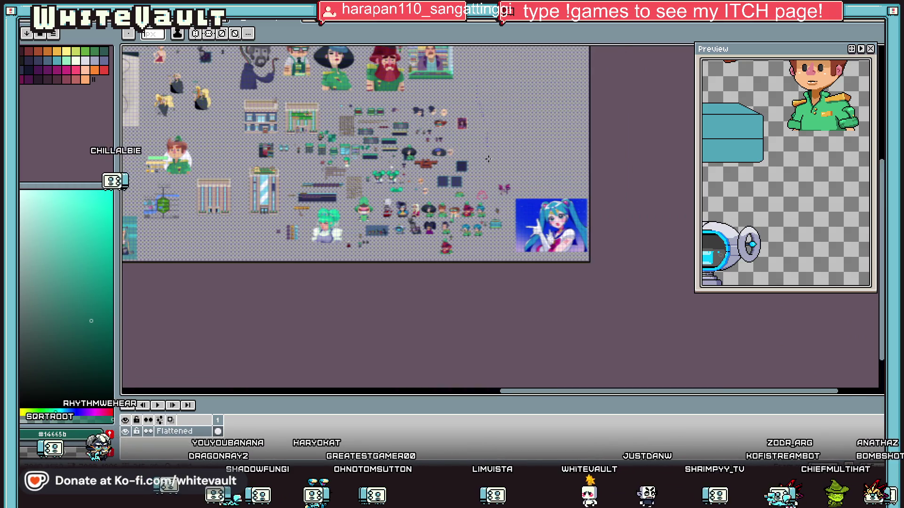
{"action": "scroll", "coordinate": [492, 169], "scroll_direction": "up", "scroll_amount": 1}
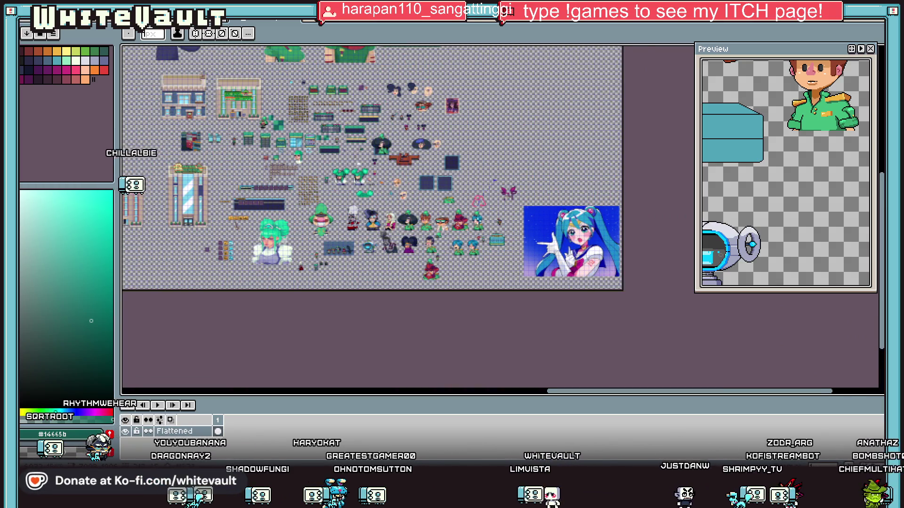
{"action": "scroll", "coordinate": [480, 226], "scroll_direction": "up", "scroll_amount": 1}
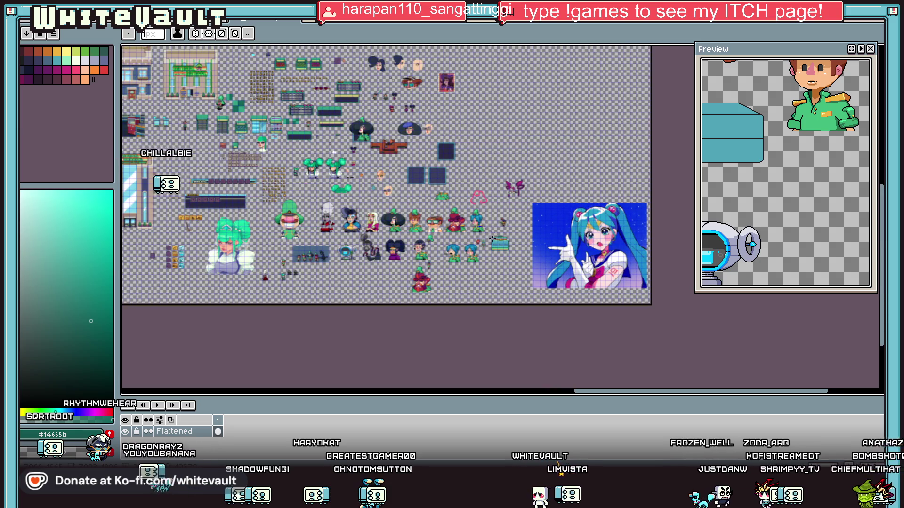
{"action": "scroll", "coordinate": [491, 238], "scroll_direction": "up", "scroll_amount": 3}
- Select the pirate and move it up-right, then left, to stand above the two jar tables
{"action": "left_click_drag", "start_coordinate": [450, 134], "coordinate": [592, 245]}
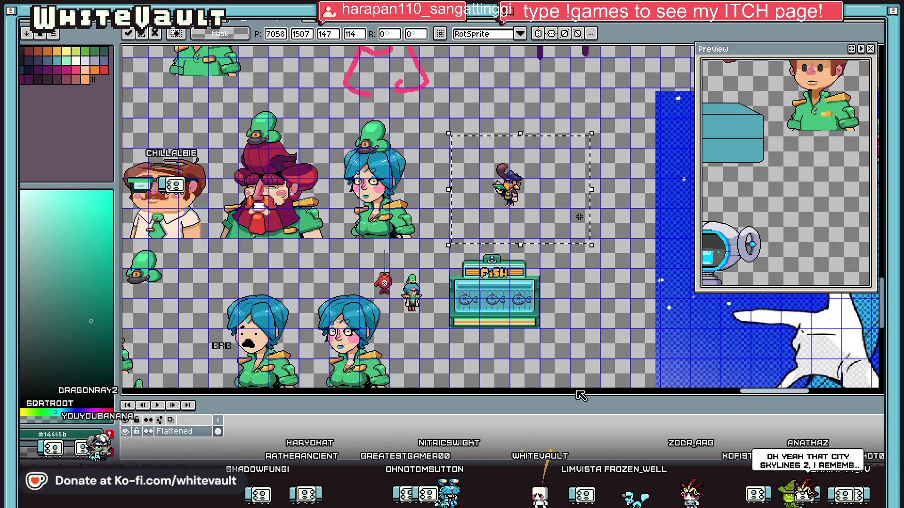
{"action": "key", "text": "Return"}
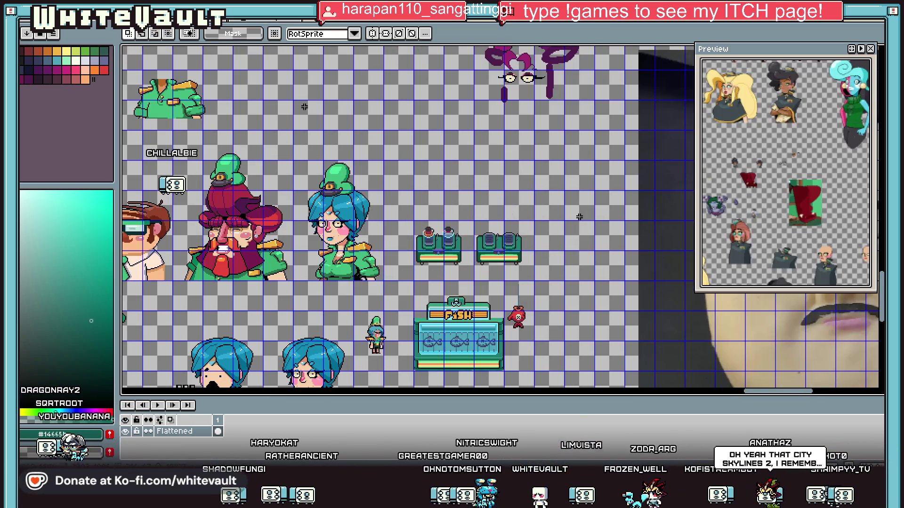
{"action": "scroll", "coordinate": [499, 202], "scroll_direction": "up", "scroll_amount": 2}
{"action": "left_click", "coordinate": [499, 202]}
{"action": "left_click_drag", "start_coordinate": [499, 201], "coordinate": [575, 96]}
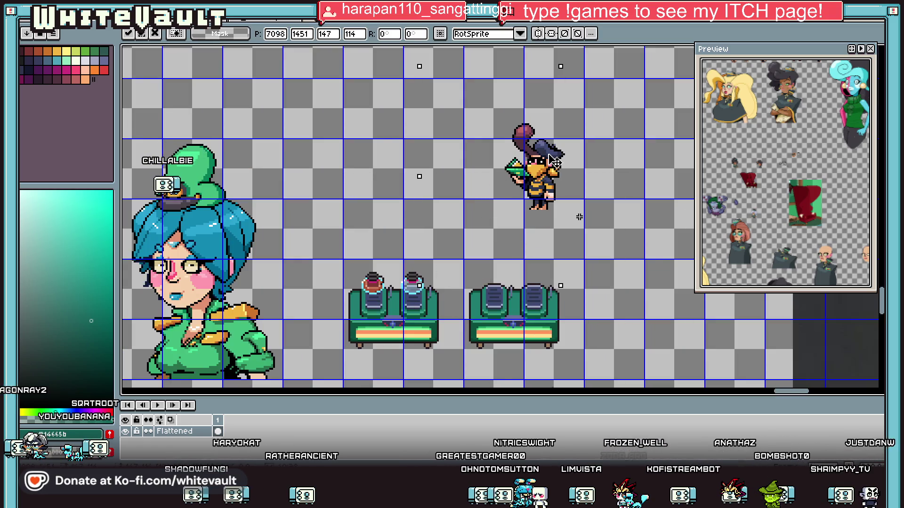
{"action": "key", "text": "Return"}
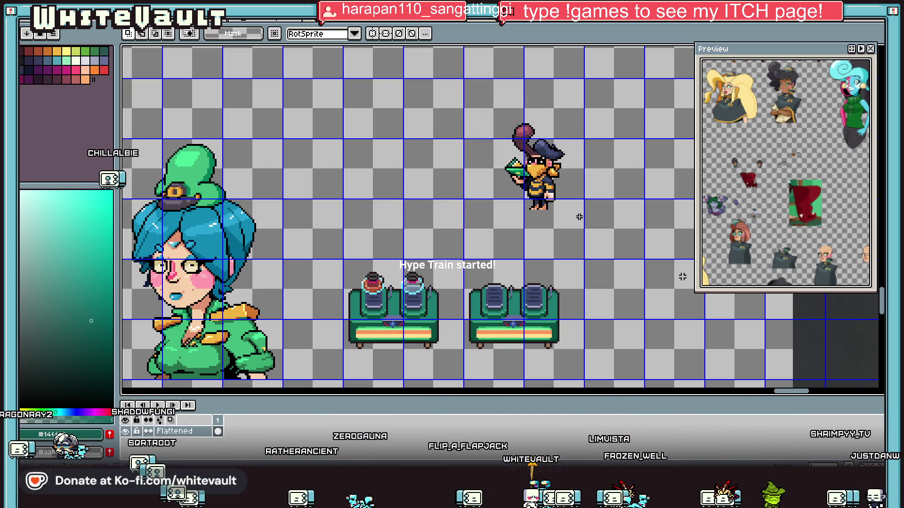
{"action": "mouse_move", "coordinate": [457, 101]}
{"action": "left_mouse_down"}
{"action": "mouse_move", "coordinate": [650, 255]}
{"action": "mouse_move", "coordinate": [571, 218]}
{"action": "mouse_move", "coordinate": [545, 232]}
{"action": "left_mouse_up"}
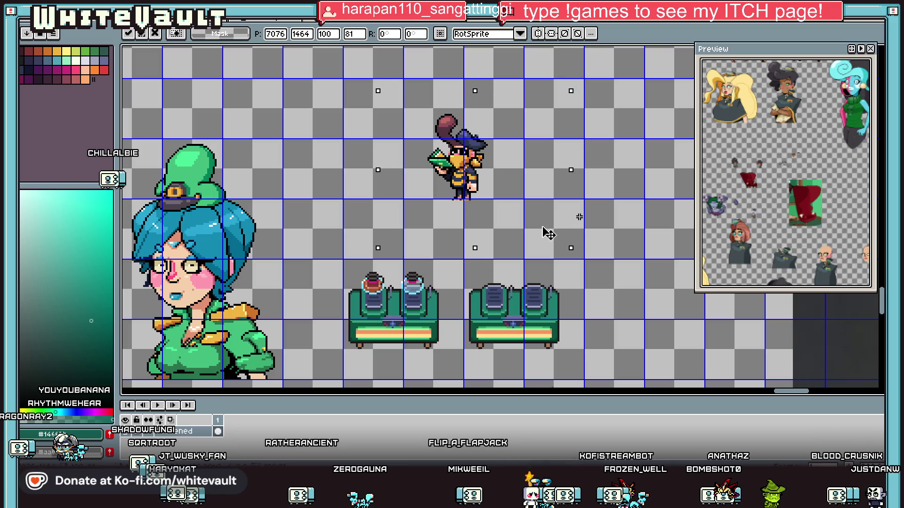
{"action": "key", "text": "Return"}
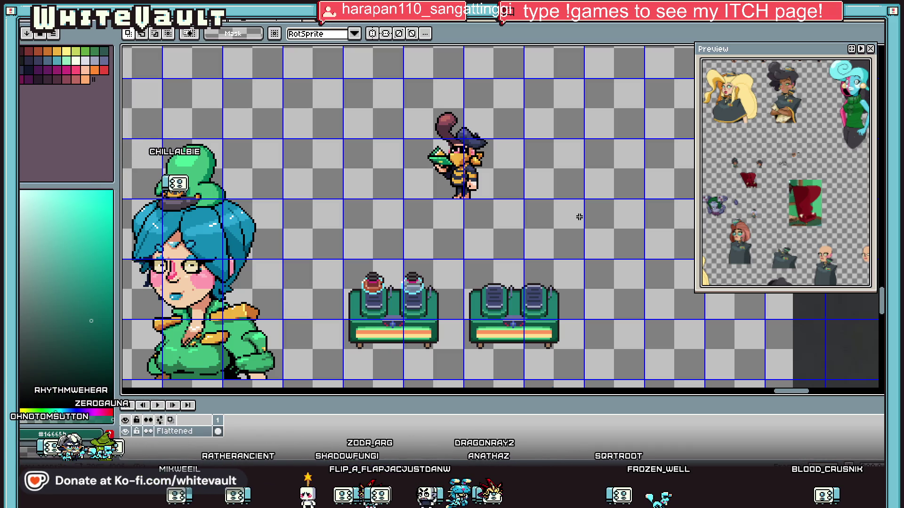
{"action": "scroll", "coordinate": [553, 237], "scroll_direction": "down", "scroll_amount": 2}
{"action": "scroll", "coordinate": [579, 217], "scroll_direction": "down", "scroll_amount": 1}
{"action": "scroll", "coordinate": [579, 217], "scroll_direction": "up", "scroll_amount": 4}
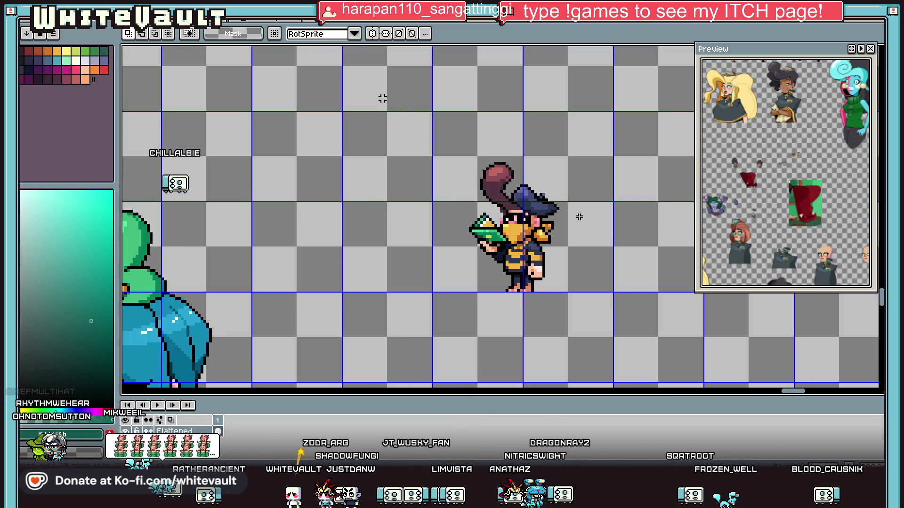
{"action": "left_click_drag", "start_coordinate": [382, 98], "coordinate": [616, 339]}
{"action": "scroll", "coordinate": [631, 306], "scroll_direction": "down", "scroll_amount": 1}
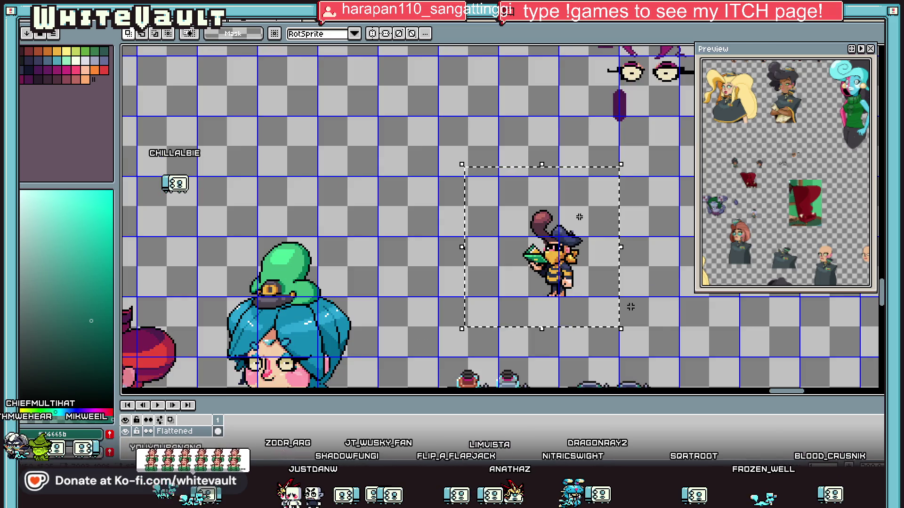
{"action": "left_click", "coordinate": [631, 307]}
{"action": "scroll", "coordinate": [659, 327], "scroll_direction": "down", "scroll_amount": 3}
{"action": "scroll", "coordinate": [673, 357], "scroll_direction": "up", "scroll_amount": 3}
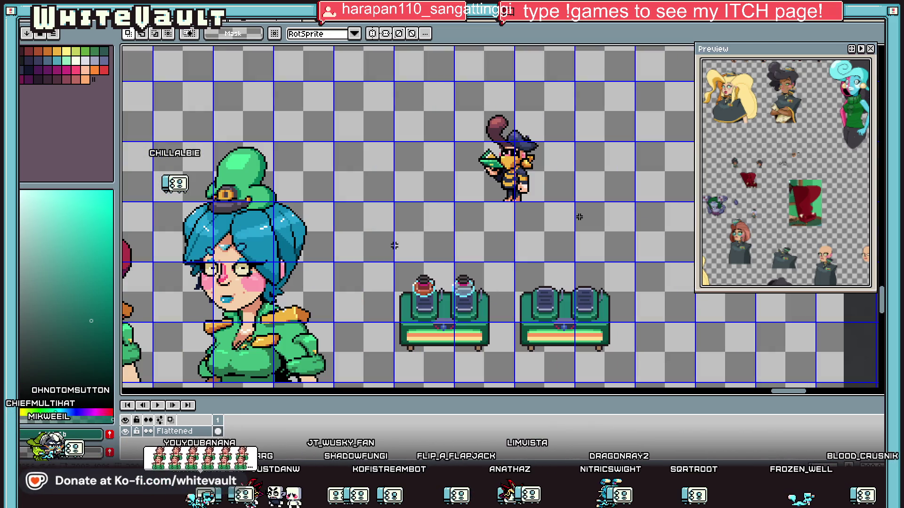
{"action": "left_click_drag", "start_coordinate": [395, 246], "coordinate": [697, 376]}
{"action": "scroll", "coordinate": [700, 381], "scroll_direction": "down", "scroll_amount": 1}
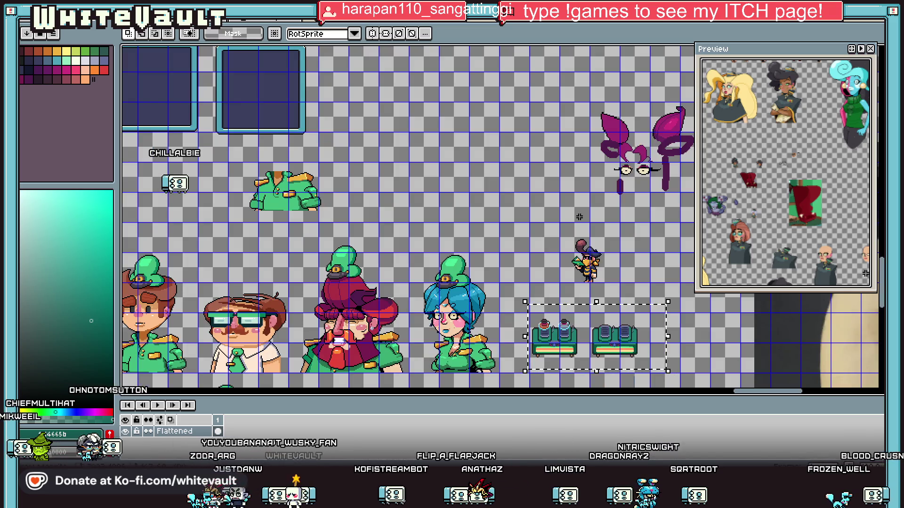
{"action": "scroll", "coordinate": [682, 329], "scroll_direction": "down", "scroll_amount": 3}
{"action": "scroll", "coordinate": [682, 328], "scroll_direction": "down", "scroll_amount": 2}
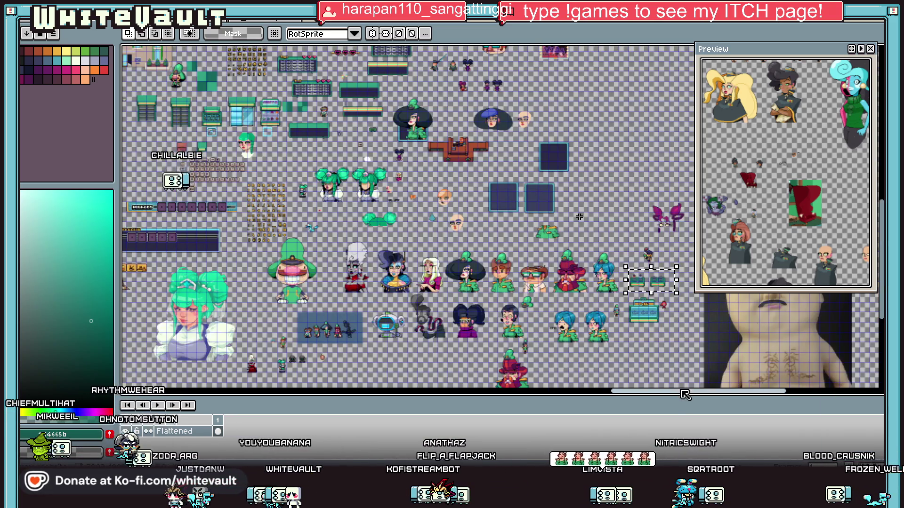
{"action": "scroll", "coordinate": [684, 394], "scroll_direction": "right", "scroll_amount": 5}
{"action": "scroll", "coordinate": [678, 405], "scroll_direction": "up", "scroll_amount": 1}
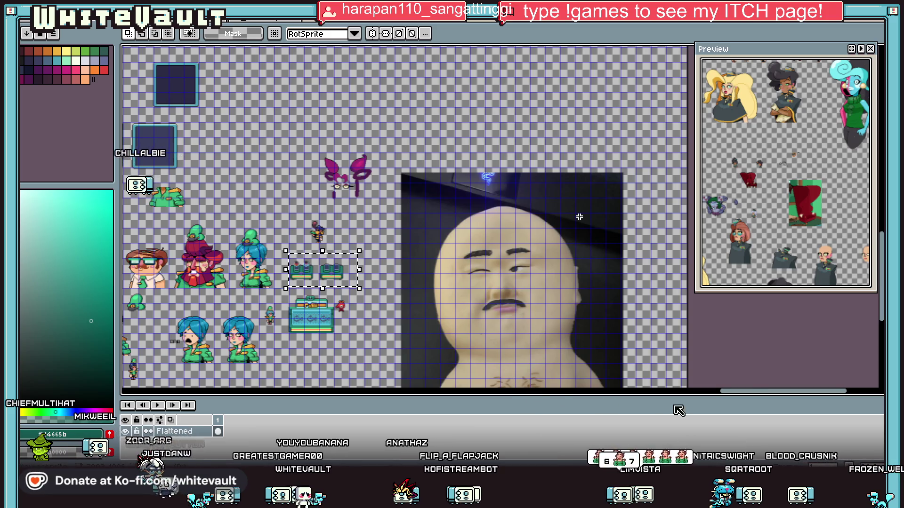
{"action": "scroll", "coordinate": [678, 411], "scroll_direction": "left", "scroll_amount": 4}
{"action": "scroll", "coordinate": [678, 410], "scroll_direction": "up", "scroll_amount": 2}
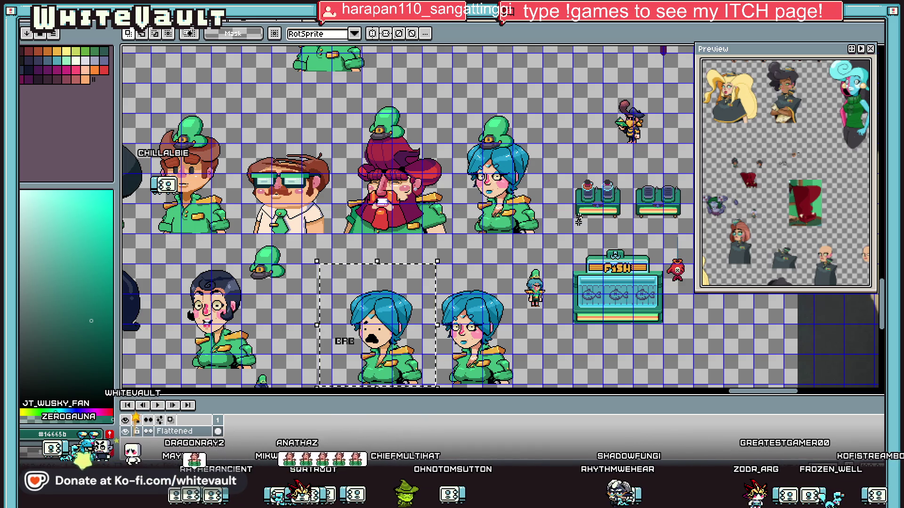
{"action": "scroll", "coordinate": [578, 222], "scroll_direction": "up", "scroll_amount": 1}
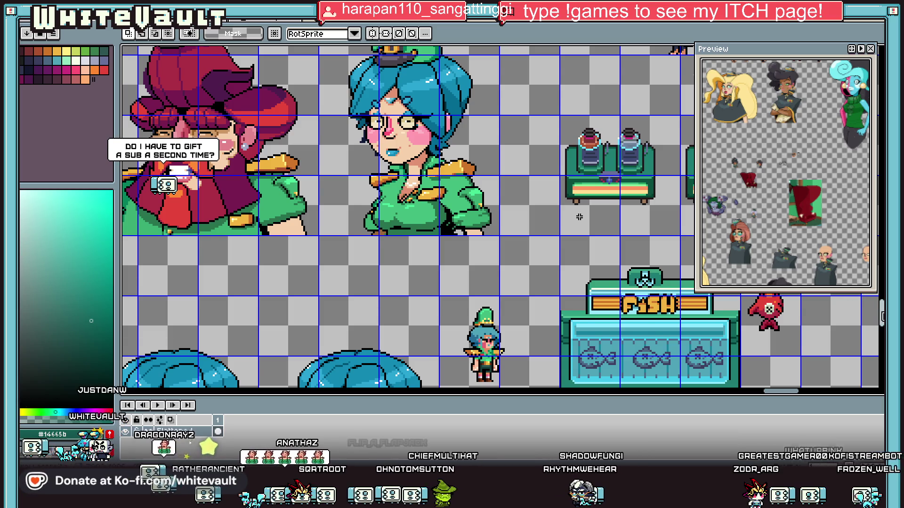
- After zooming around the shop mockup, open Ze_MOCK.aseprite from File > Open Recent
{"action": "scroll", "coordinate": [579, 216], "scroll_direction": "down", "scroll_amount": 3}
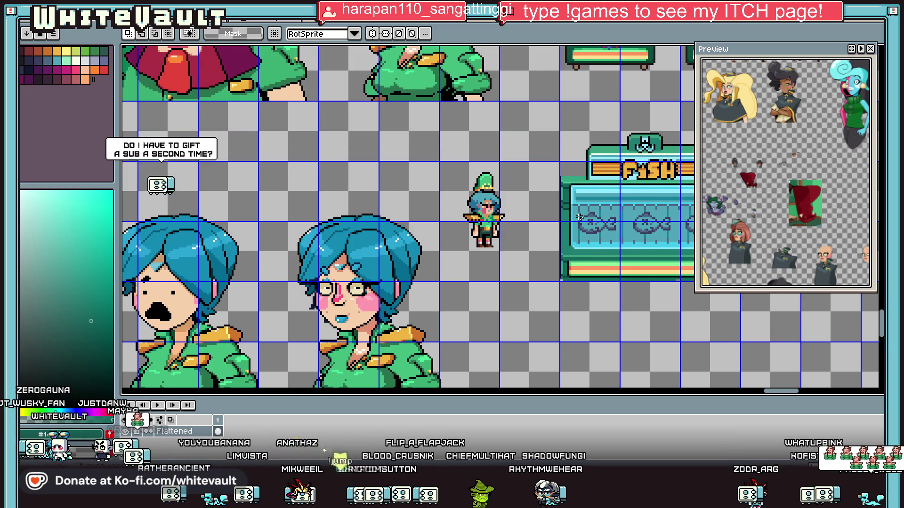
{"action": "scroll", "coordinate": [579, 217], "scroll_direction": "down", "scroll_amount": 1}
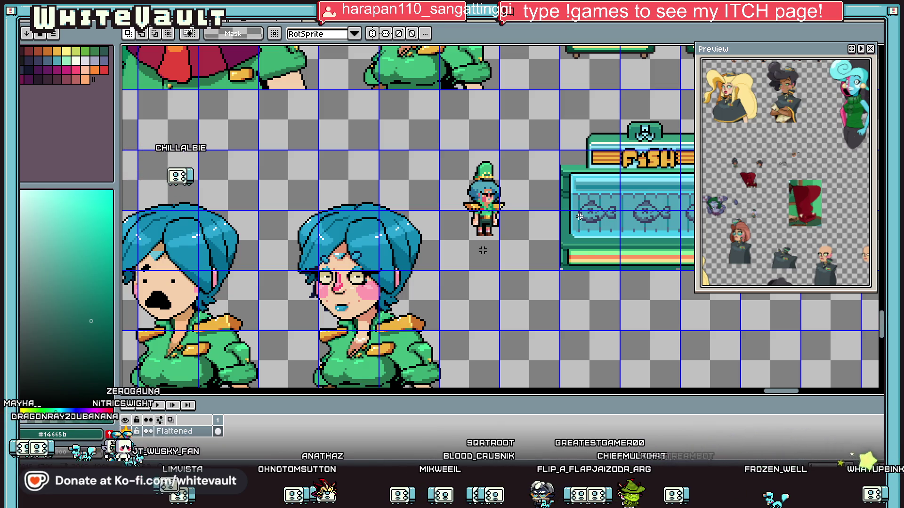
{"action": "scroll", "coordinate": [579, 217], "scroll_direction": "down", "scroll_amount": 2}
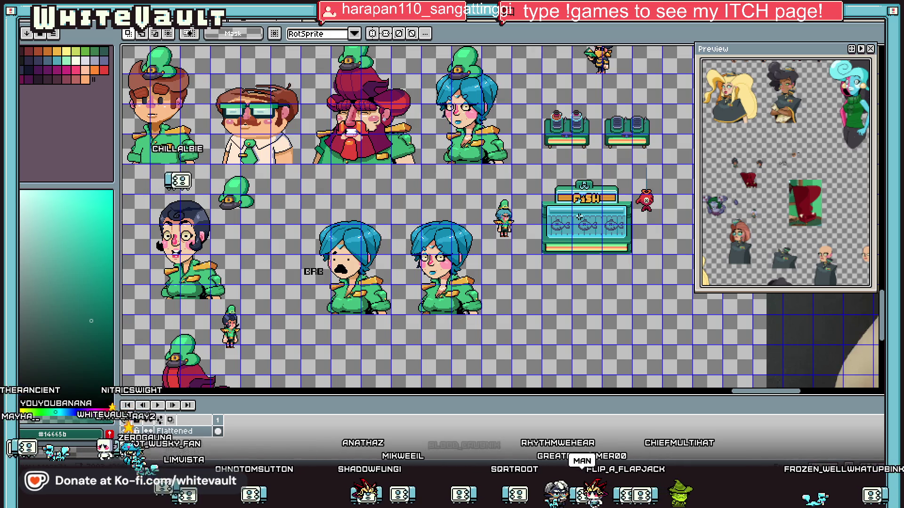
{"action": "left_click", "coordinate": [27, 14]}
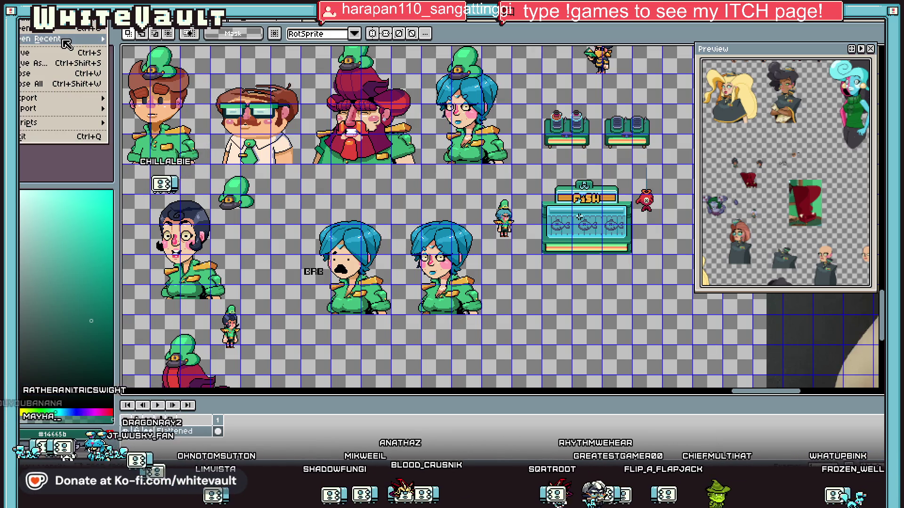
{"action": "mouse_move", "coordinate": [64, 41]}
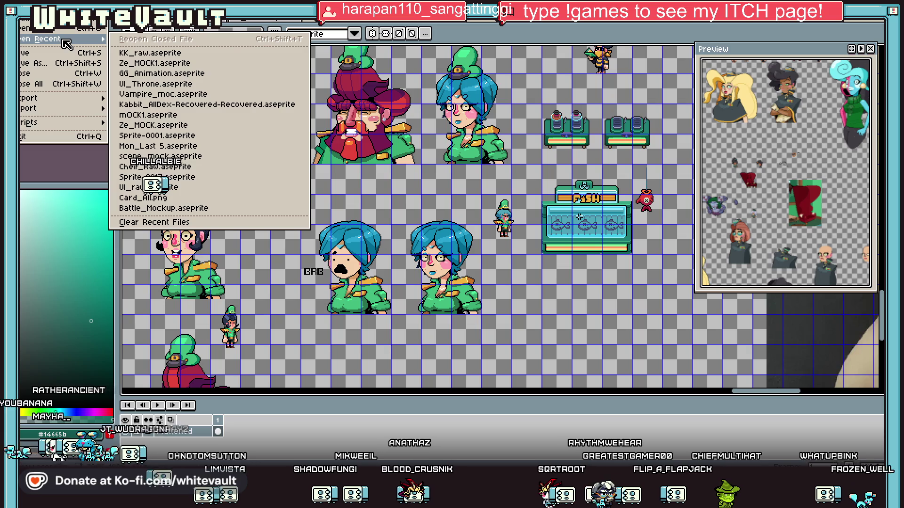
{"action": "left_click", "coordinate": [224, 127]}
{"action": "scroll", "coordinate": [579, 217], "scroll_direction": "down", "scroll_amount": 5}
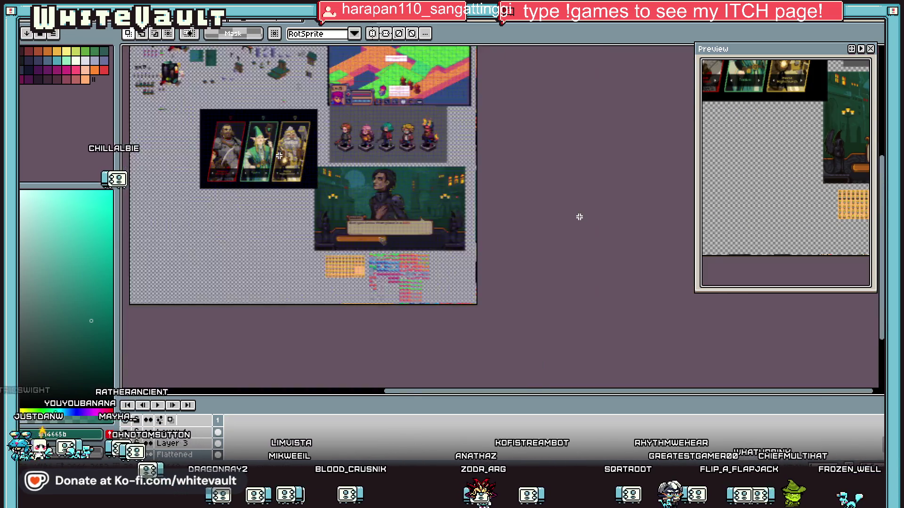
- Zoom and pan across the Ze_MOCK sheet's BRB note and character row, then bring up the File menu
{"action": "scroll", "coordinate": [579, 217], "scroll_direction": "up", "scroll_amount": 3}
{"action": "scroll", "coordinate": [580, 217], "scroll_direction": "up", "scroll_amount": 3}
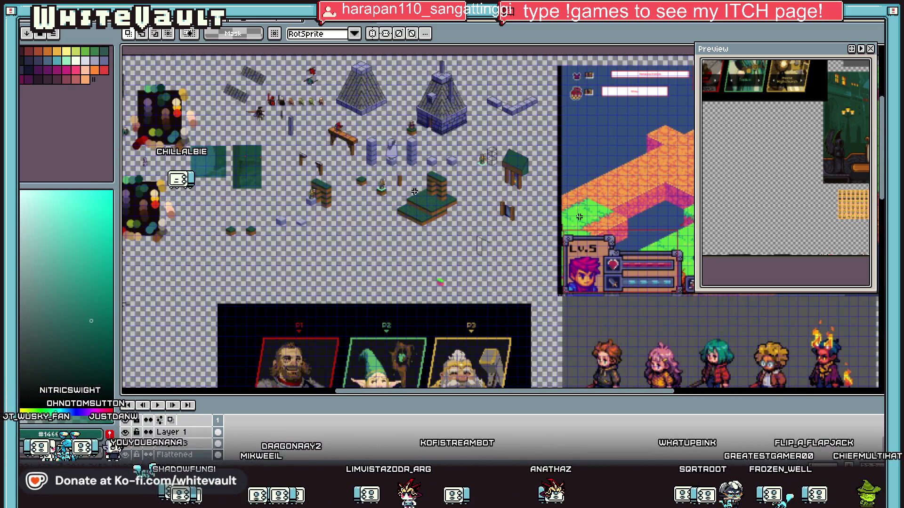
{"action": "scroll", "coordinate": [385, 193], "scroll_direction": "up", "scroll_amount": 1}
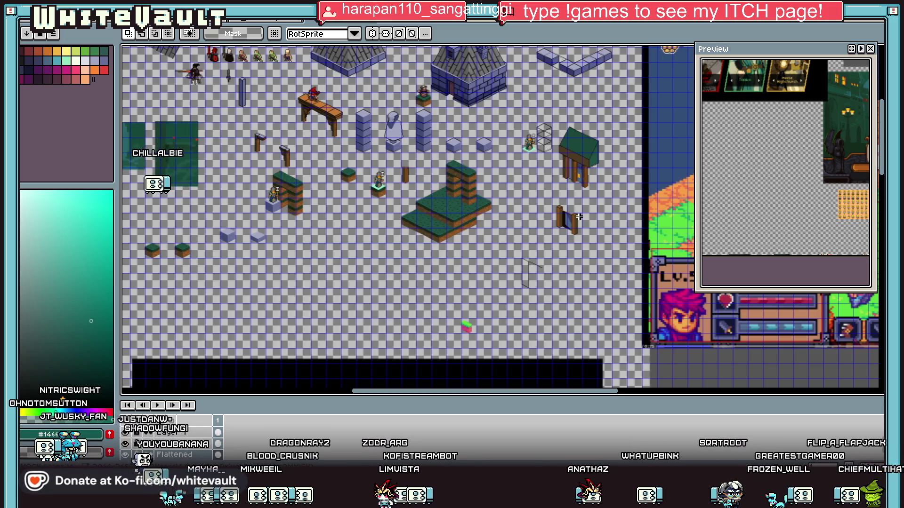
{"action": "scroll", "coordinate": [579, 217], "scroll_direction": "up", "scroll_amount": 3}
{"action": "scroll", "coordinate": [207, 133], "scroll_direction": "up", "scroll_amount": 1}
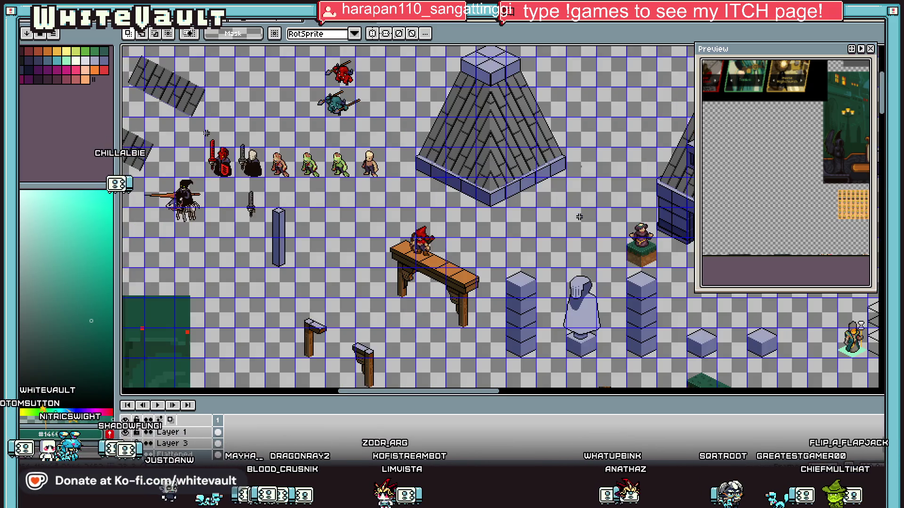
{"action": "mouse_move", "coordinate": [466, 391]}
{"action": "left_mouse_down"}
{"action": "mouse_move", "coordinate": [320, 400]}
{"action": "mouse_move", "coordinate": [329, 400]}
{"action": "left_mouse_up"}
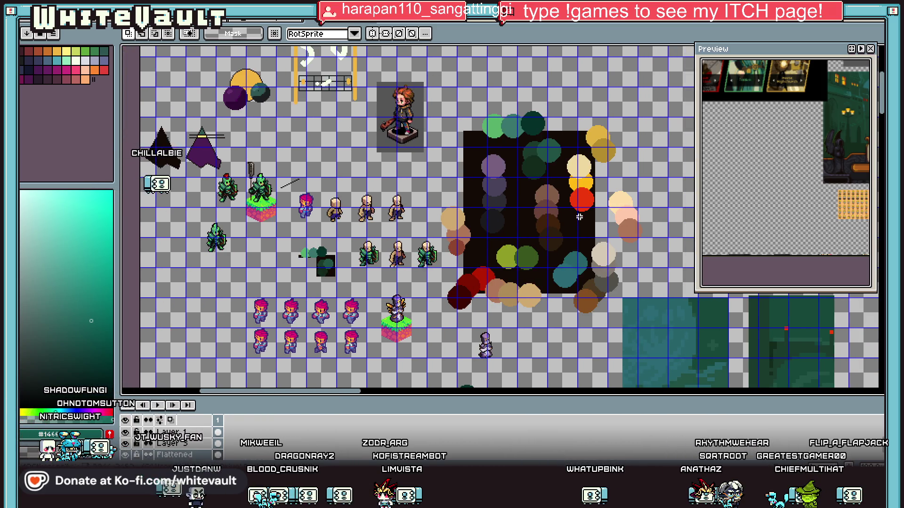
{"action": "scroll", "coordinate": [579, 217], "scroll_direction": "down", "scroll_amount": 10}
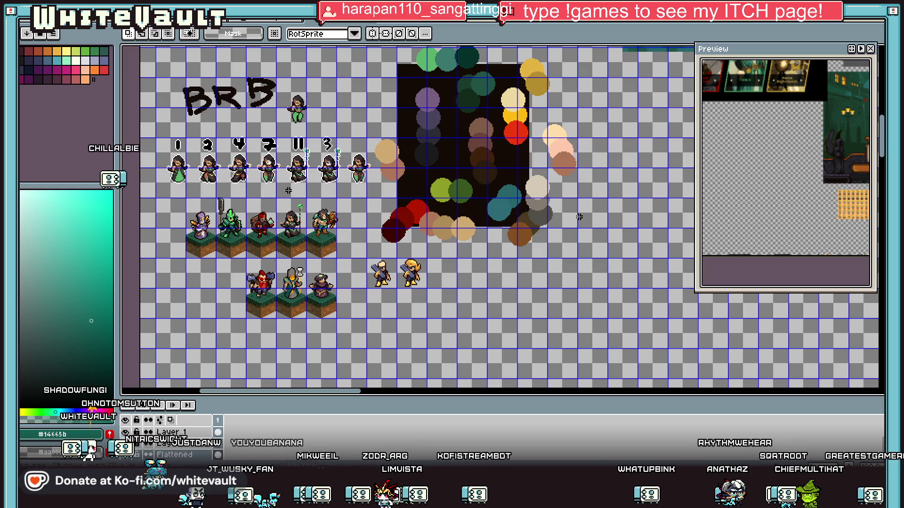
{"action": "key", "text": "alt+f"}
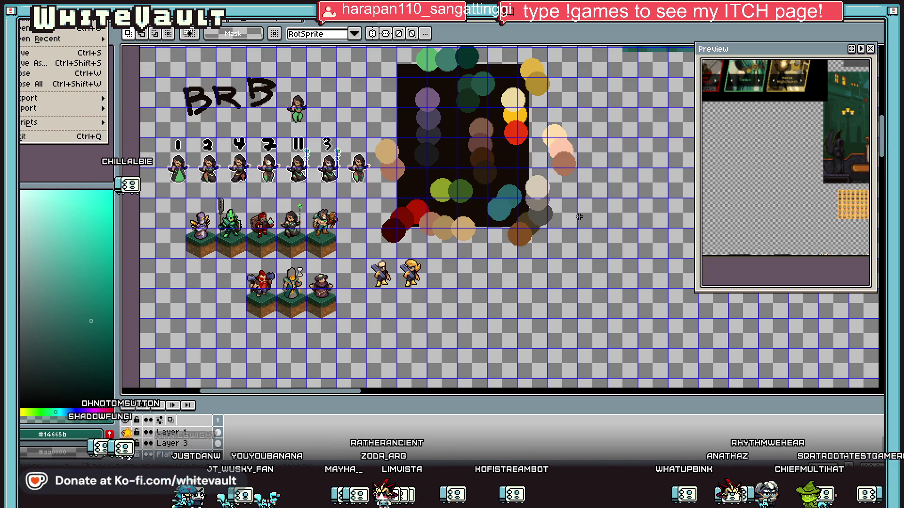
- Open mOCK1.aseprite from recent files, pan back to the fish-counter shop mockup, and return to Open Recent
{"action": "mouse_move", "coordinate": [29, 41]}
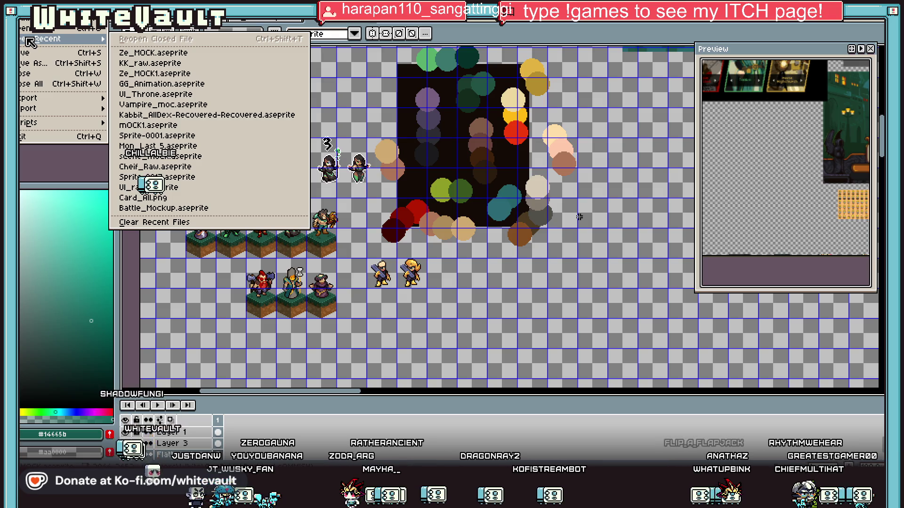
{"action": "left_click", "coordinate": [138, 127]}
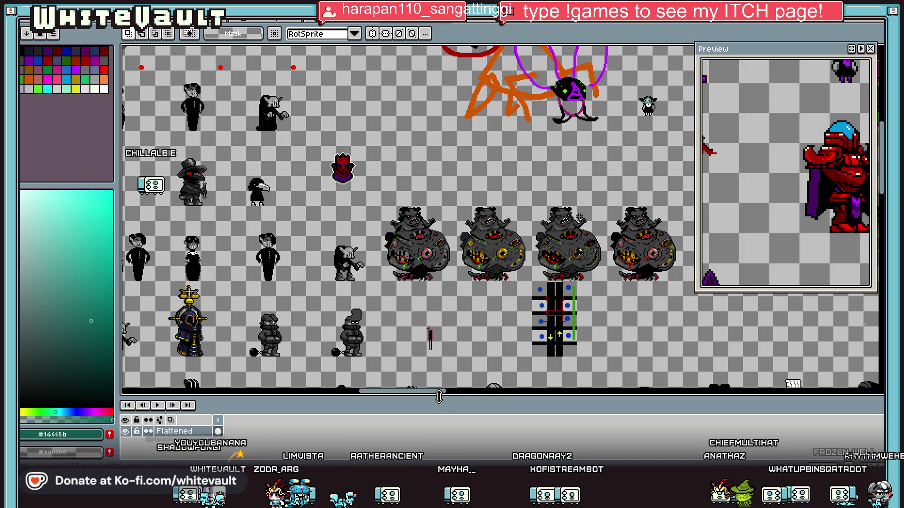
{"action": "mouse_move", "coordinate": [439, 397]}
{"action": "left_mouse_down"}
{"action": "mouse_move", "coordinate": [282, 394]}
{"action": "mouse_move", "coordinate": [365, 390]}
{"action": "left_mouse_up"}
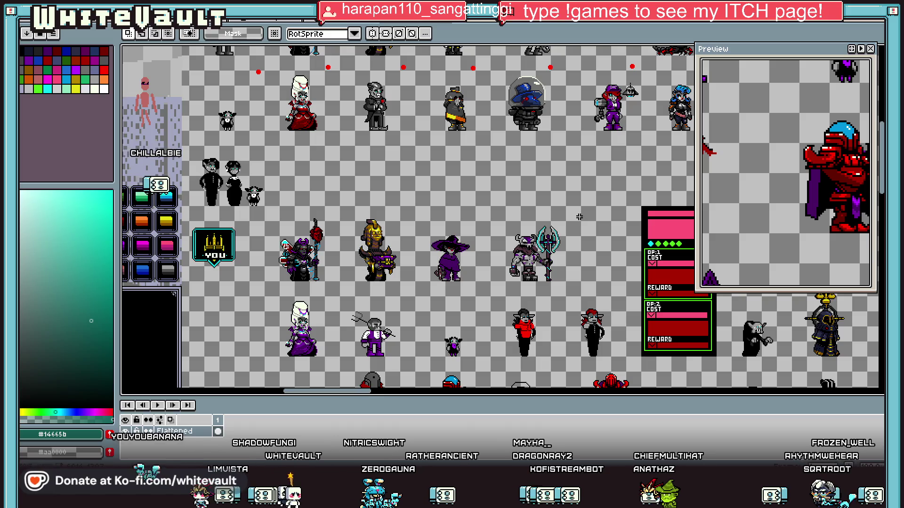
{"action": "scroll", "coordinate": [579, 217], "scroll_direction": "up", "scroll_amount": 5}
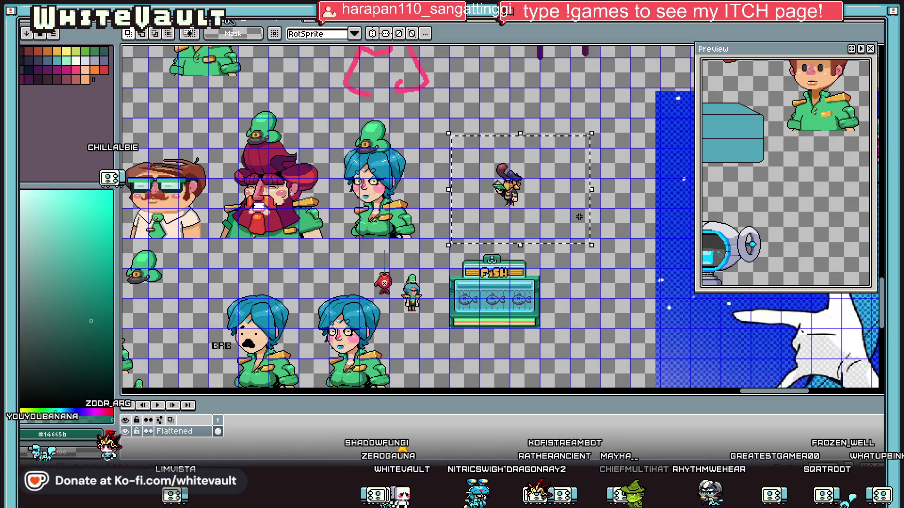
{"action": "left_click", "coordinate": [27, 18]}
{"action": "mouse_move", "coordinate": [40, 42]}
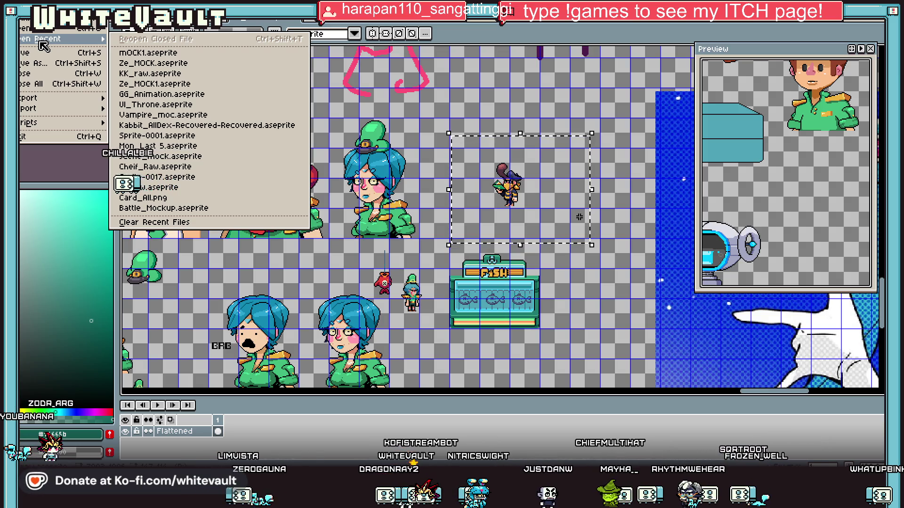
{"action": "scroll", "coordinate": [330, 141], "scroll_direction": "down", "scroll_amount": 3}
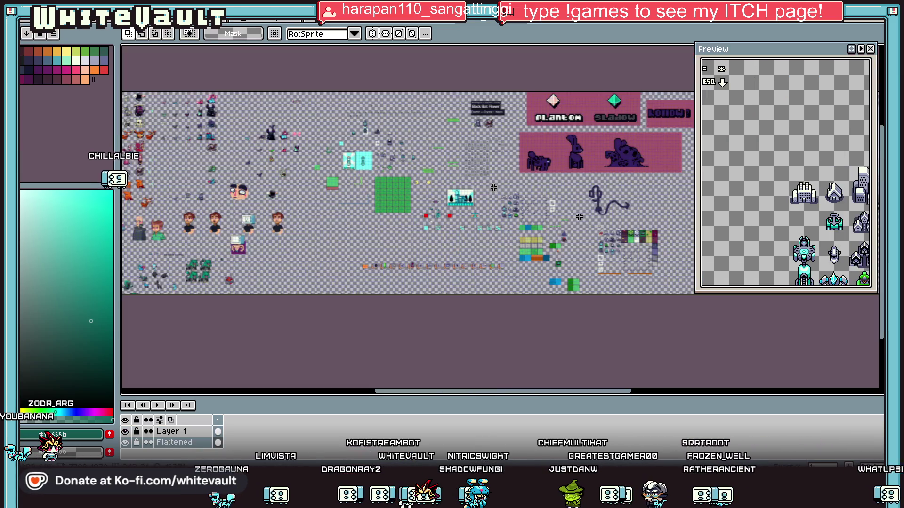
{"action": "scroll", "coordinate": [141, 94], "scroll_direction": "up", "scroll_amount": 3}
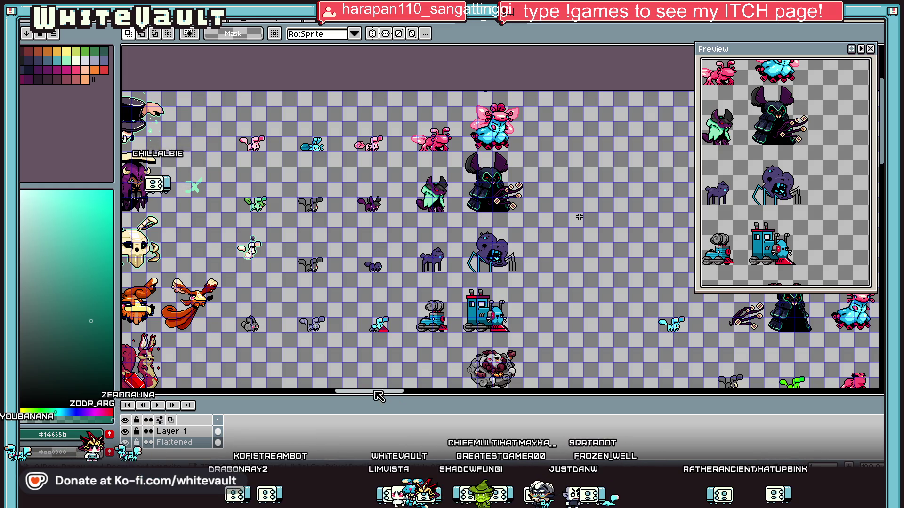
{"action": "scroll", "coordinate": [372, 397], "scroll_direction": "left", "scroll_amount": 5}
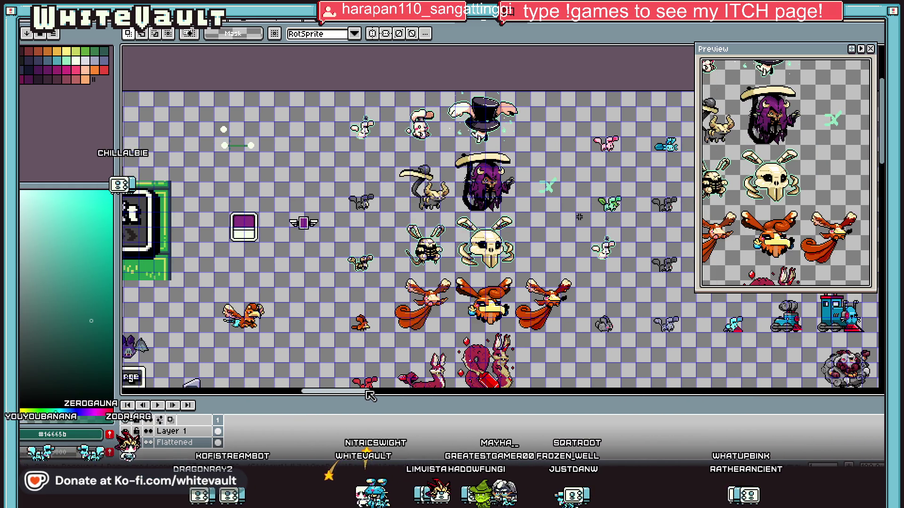
{"action": "mouse_move", "coordinate": [370, 396]}
{"action": "left_mouse_down"}
{"action": "mouse_move", "coordinate": [359, 397]}
{"action": "mouse_move", "coordinate": [380, 397]}
{"action": "left_mouse_up"}
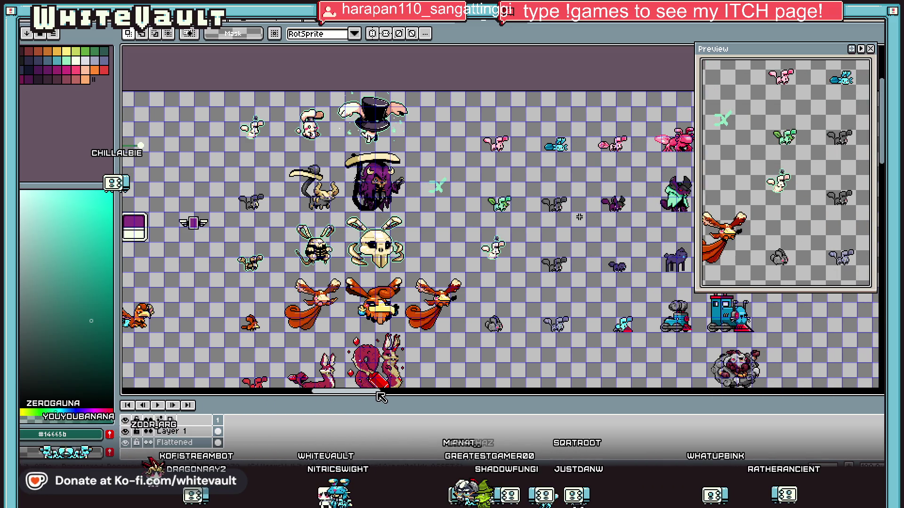
{"action": "left_click_drag", "start_coordinate": [881, 114], "coordinate": [881, 190]}
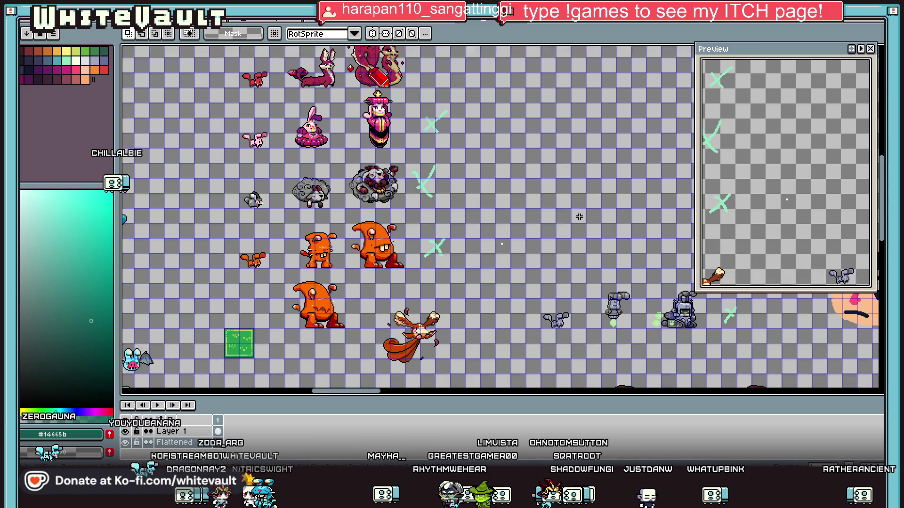
{"action": "scroll", "coordinate": [579, 216], "scroll_direction": "down", "scroll_amount": 2}
{"action": "scroll", "coordinate": [579, 217], "scroll_direction": "up", "scroll_amount": 2}
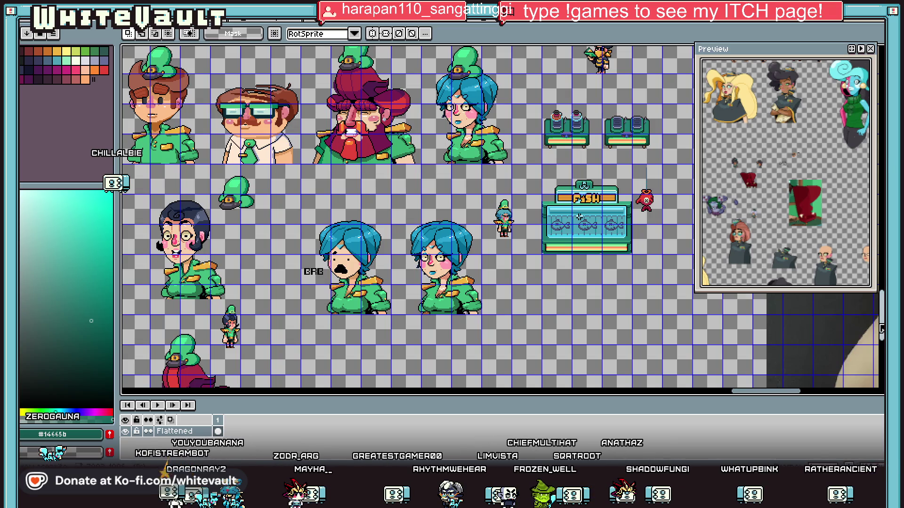
- Drag the scrollbars to frame the NPC portraits and the FISH counter prop
{"action": "mouse_move", "coordinate": [880, 335]}
{"action": "left_mouse_down"}
{"action": "mouse_move", "coordinate": [880, 282]}
{"action": "mouse_move", "coordinate": [879, 320]}
{"action": "left_mouse_up"}
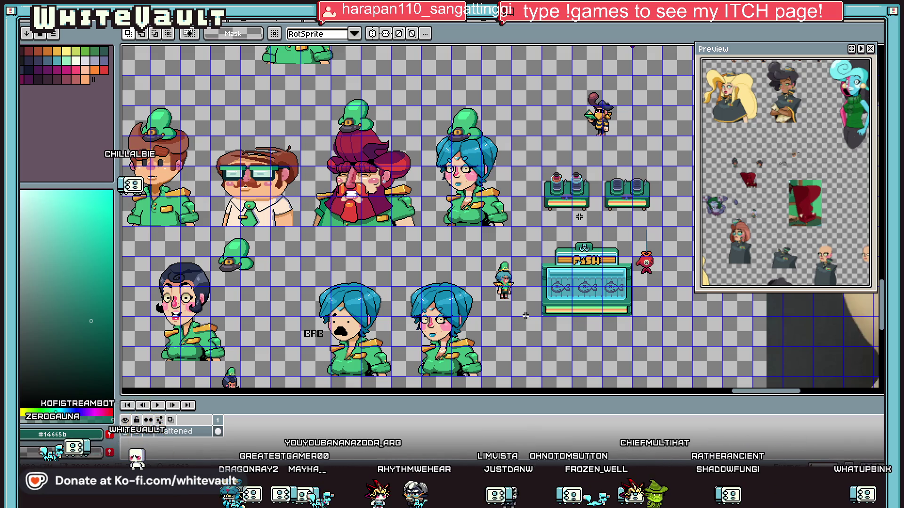
{"action": "left_click_drag", "start_coordinate": [754, 394], "coordinate": [769, 396]}
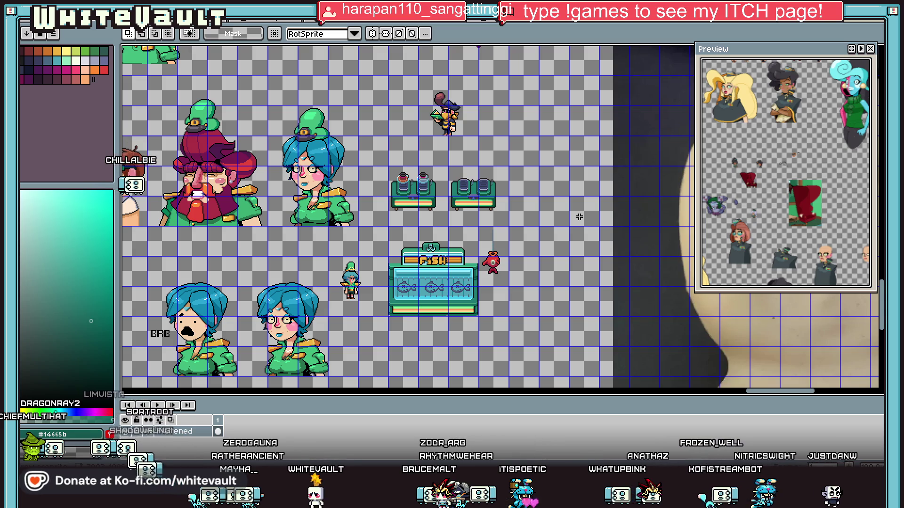
- Zoom in on the fish stand to check it, then zoom back out
{"action": "scroll", "coordinate": [397, 260], "scroll_direction": "up", "scroll_amount": 2}
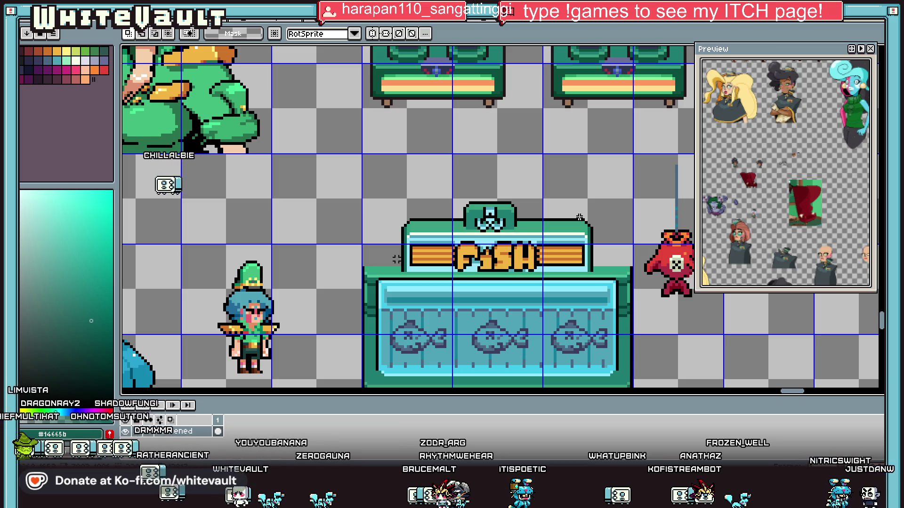
{"action": "scroll", "coordinate": [545, 280], "scroll_direction": "down", "scroll_amount": 1}
{"action": "scroll", "coordinate": [550, 313], "scroll_direction": "down", "scroll_amount": 1}
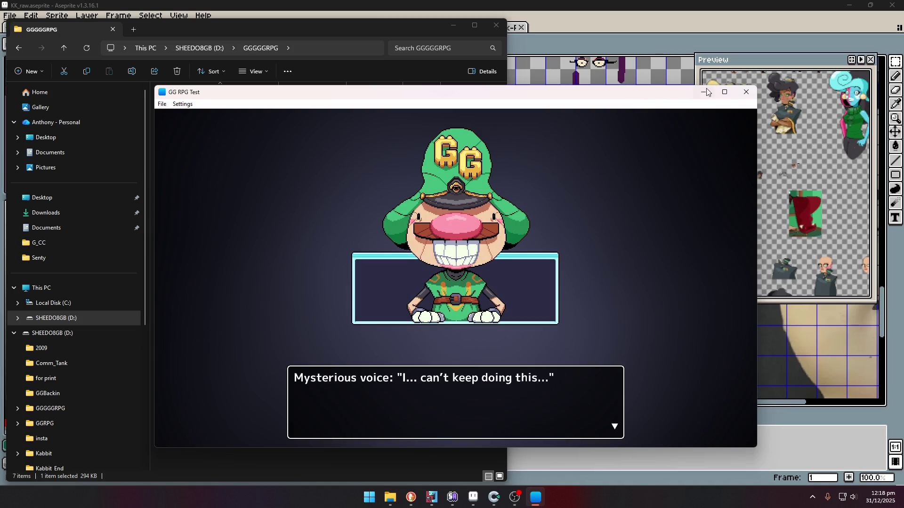
- Maximize the GG RPG Test window and advance past the "Mysterious voice" opening dialogue
{"action": "left_click", "coordinate": [727, 94]}
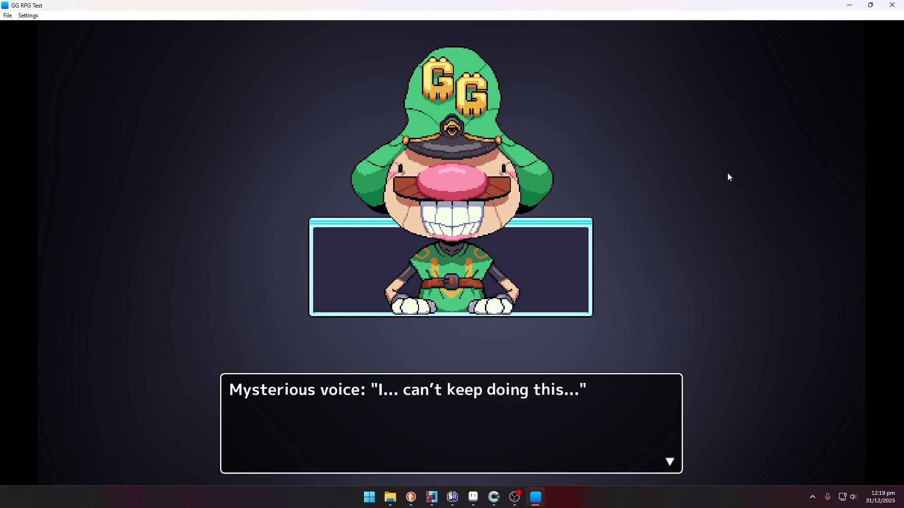
{"action": "key", "text": "Return"}
{"action": "key", "text": "Return"}
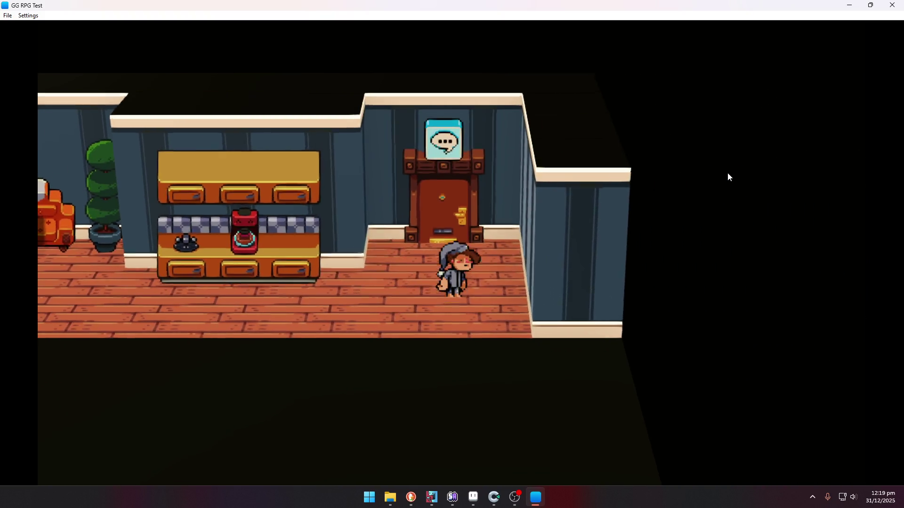
- Try the bedroom door, then walk left past the sofa to the wardrobe
{"action": "key", "text": "Up"}
{"action": "key", "text": "Return"}
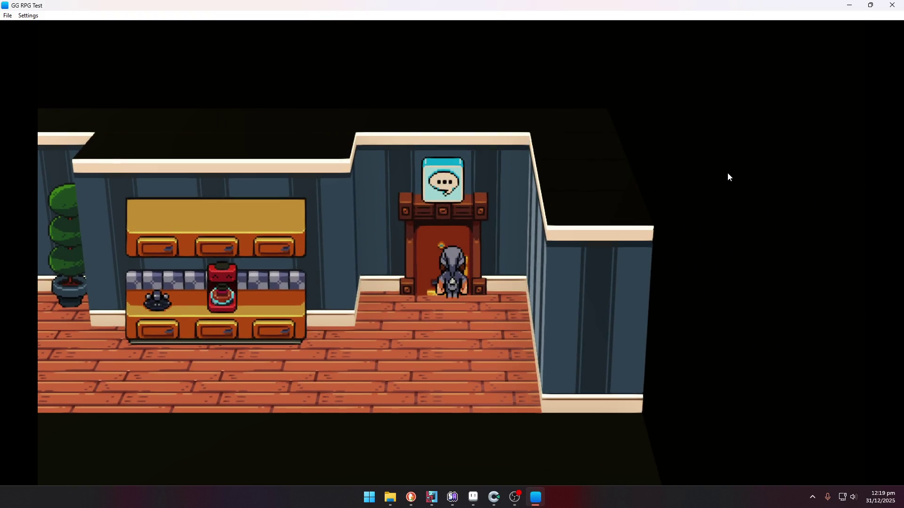
{"action": "key", "text": "Down"}
{"action": "key", "text": "Left"}
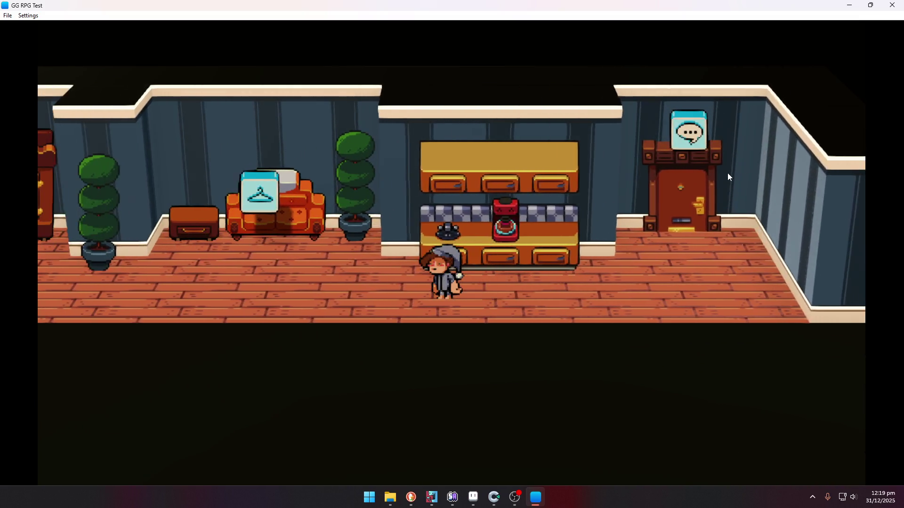
{"action": "key", "text": "Left"}
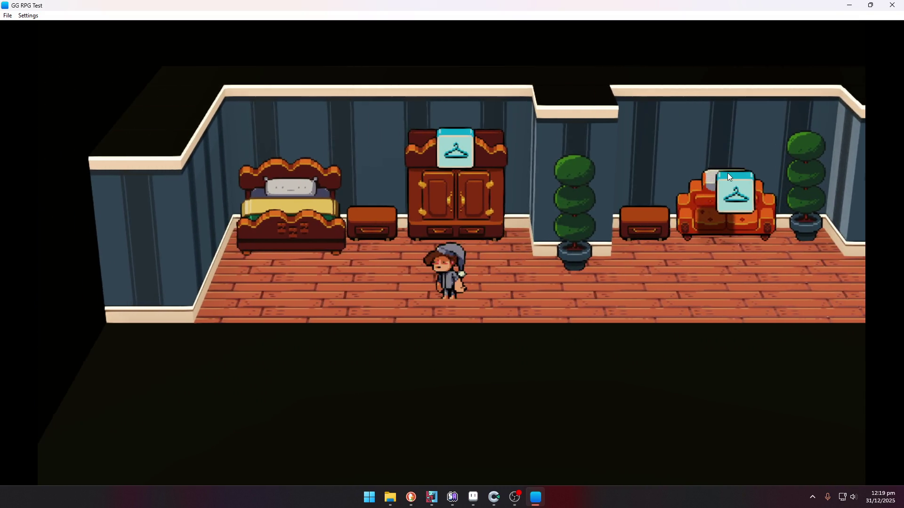
- Get ready for the day at the wardrobe, then walk back up to the exit door
{"action": "key", "text": "Up"}
{"action": "key", "text": "Return"}
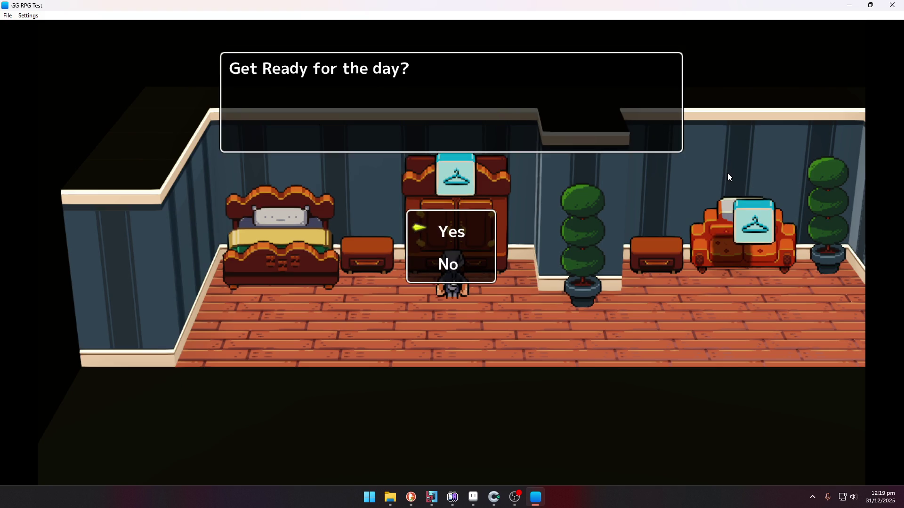
{"action": "key", "text": "Return"}
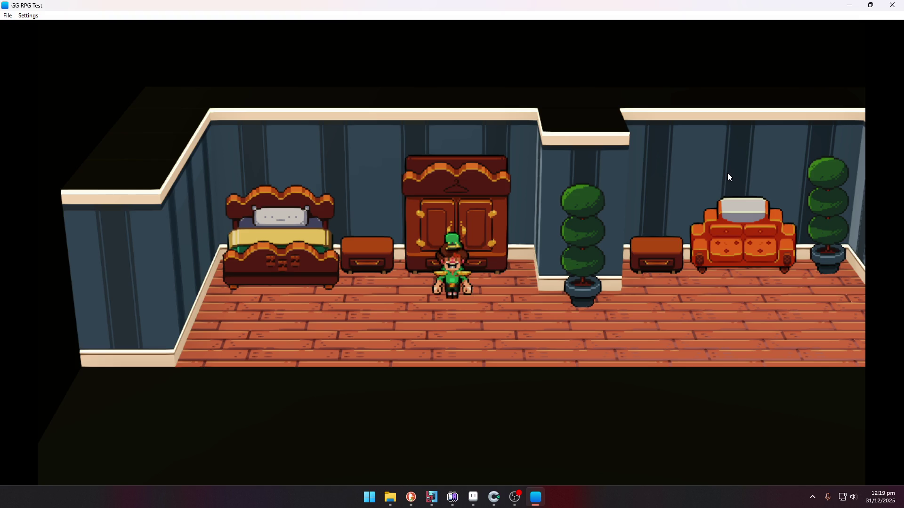
{"action": "key", "text": "Right"}
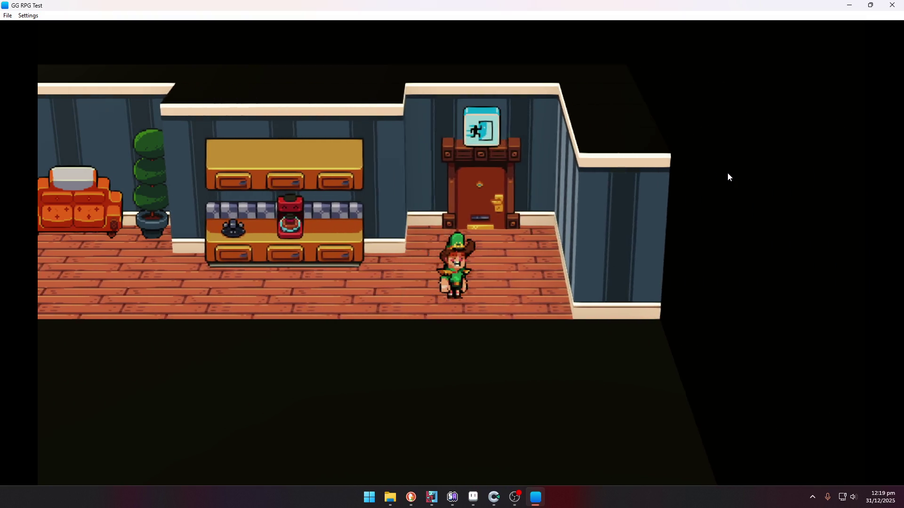
{"action": "key", "text": "Up"}
{"action": "key", "text": "Up"}
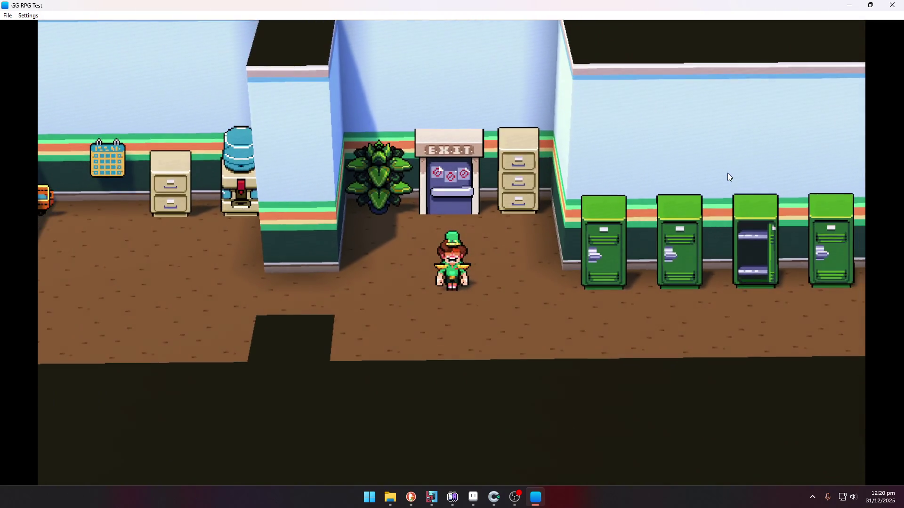
- Walk left, then right past the green lockers, and through the far hallway door into the store
{"action": "key", "text": "Left"}
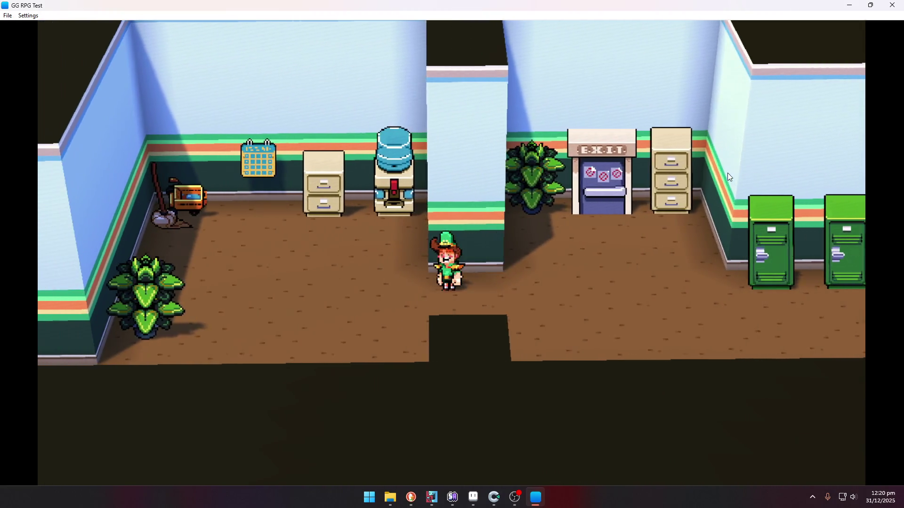
{"action": "key", "text": "Left"}
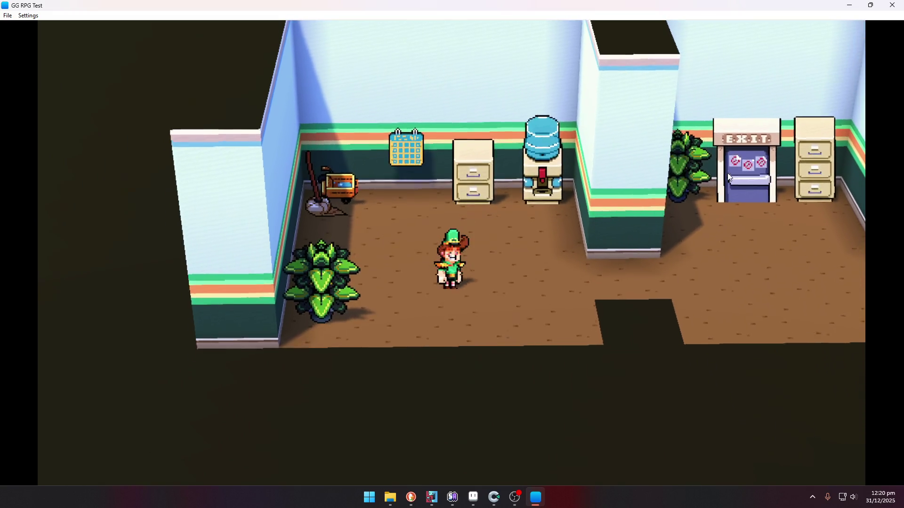
{"action": "key", "text": "Right"}
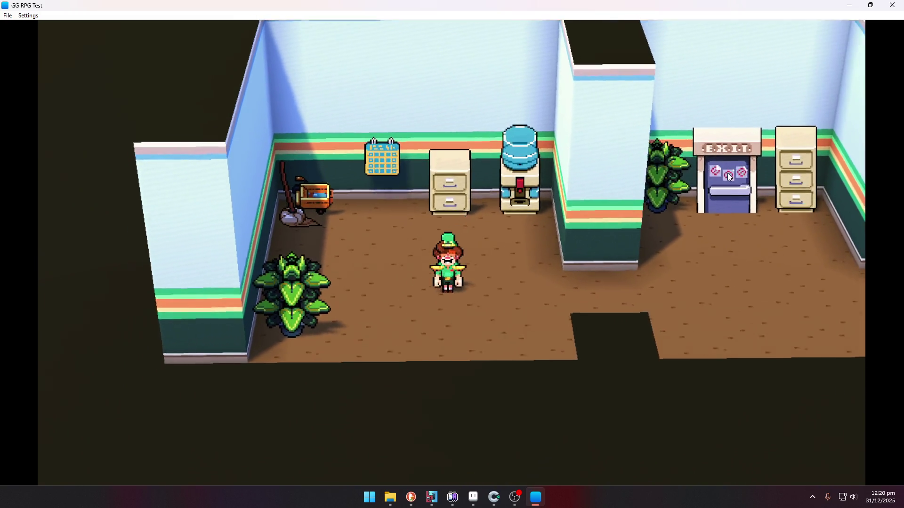
{"action": "key", "text": "Right"}
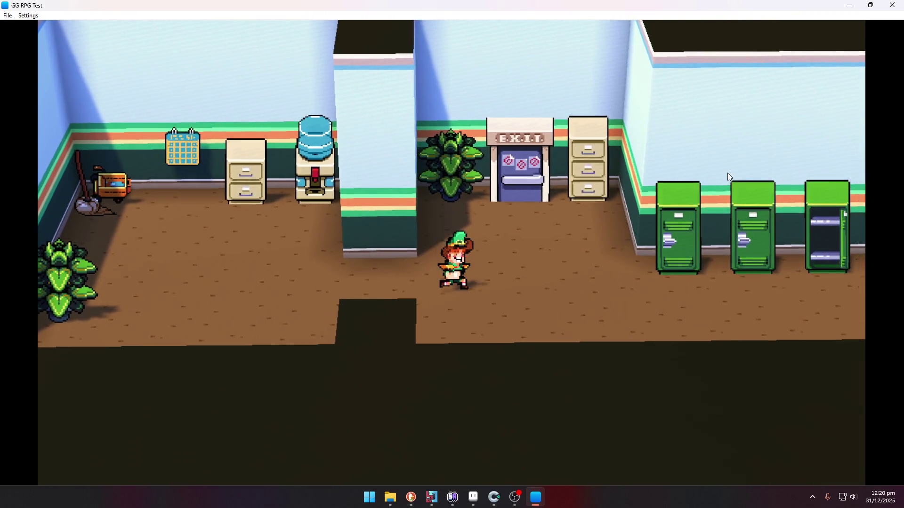
{"action": "key", "text": "Right"}
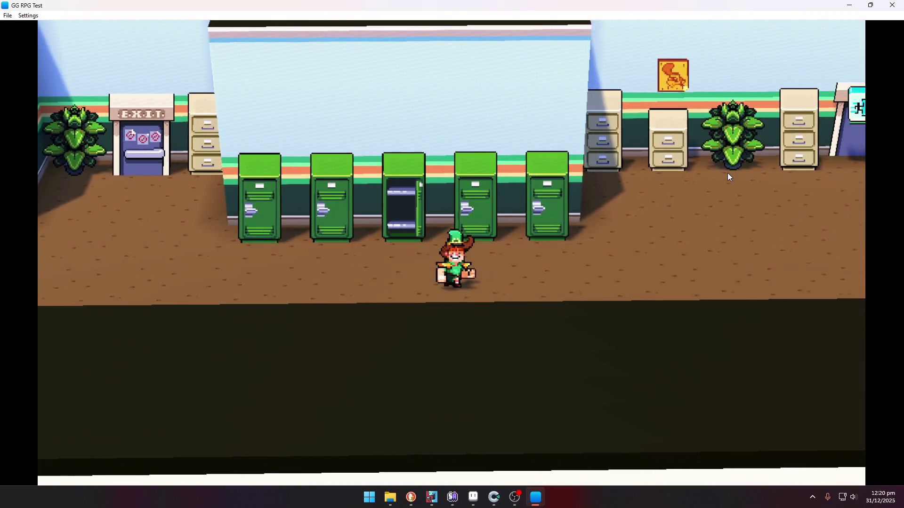
{"action": "key", "text": "Right"}
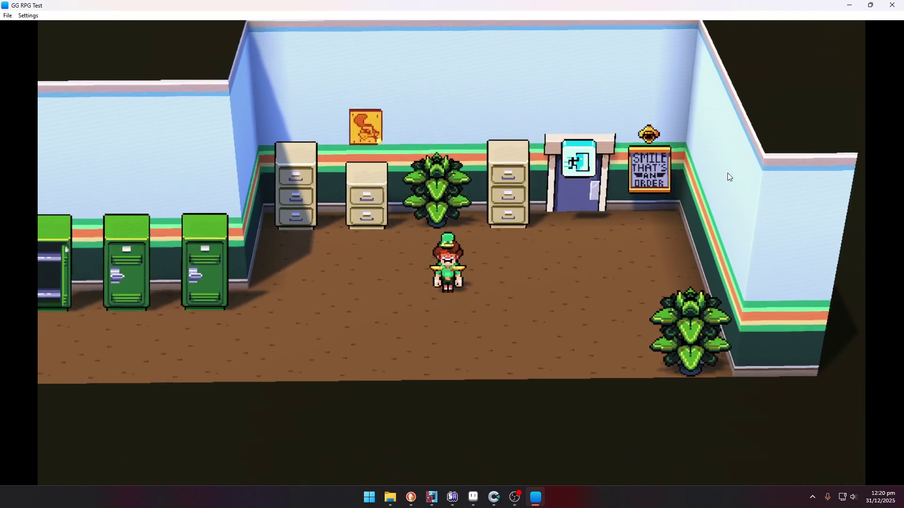
{"action": "key", "text": "Up"}
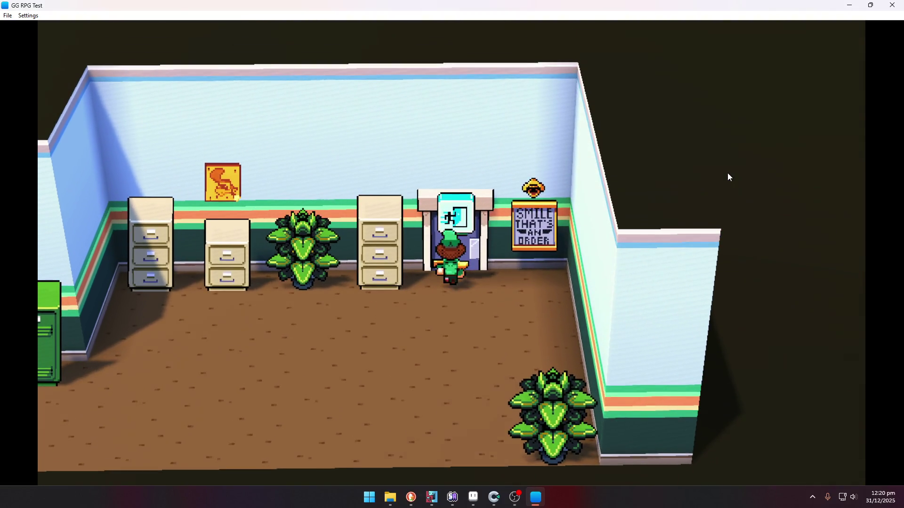
{"action": "key", "text": "Down"}
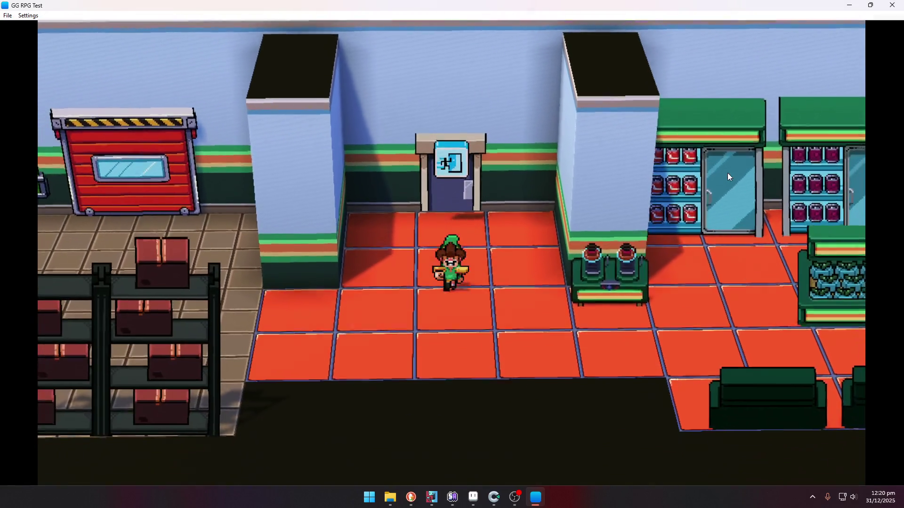
- Walk into the storage room and pick up a box at the terminal between the red doors
{"action": "key", "text": "Left"}
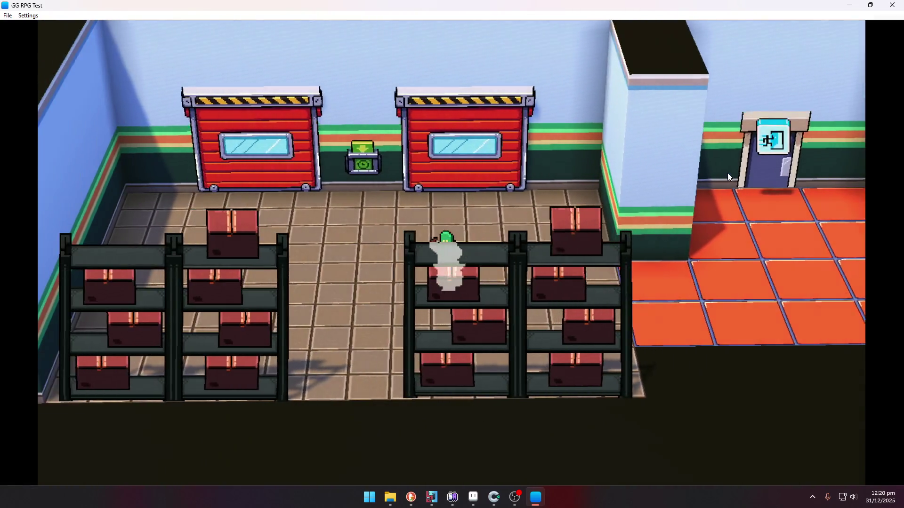
{"action": "key", "text": "Up"}
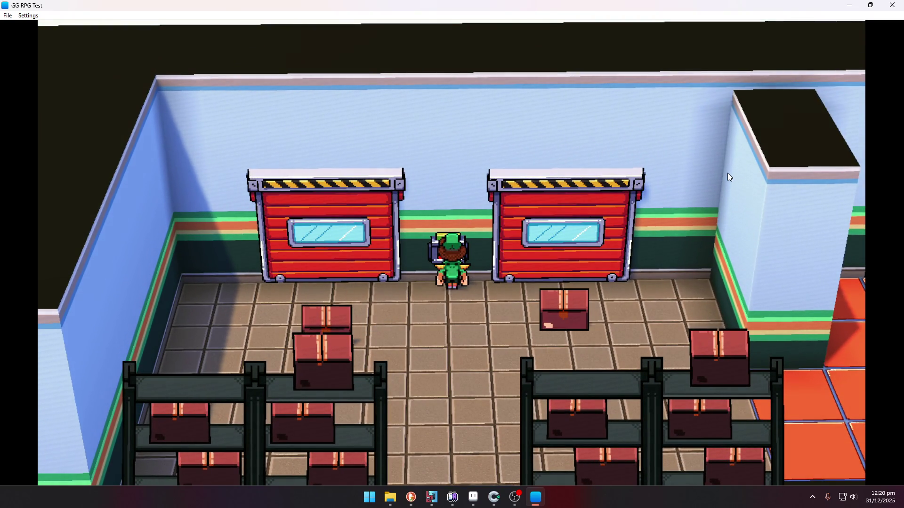
{"action": "key", "text": "space"}
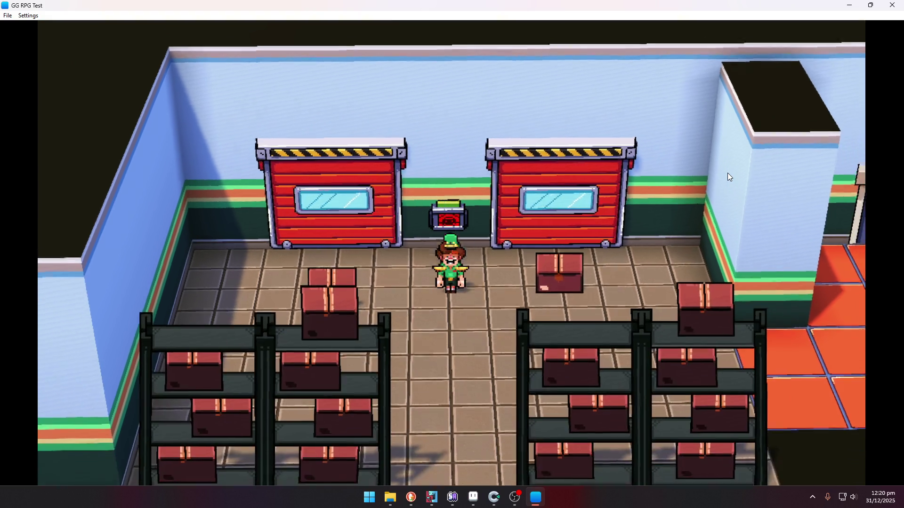
{"action": "key", "text": "Down"}
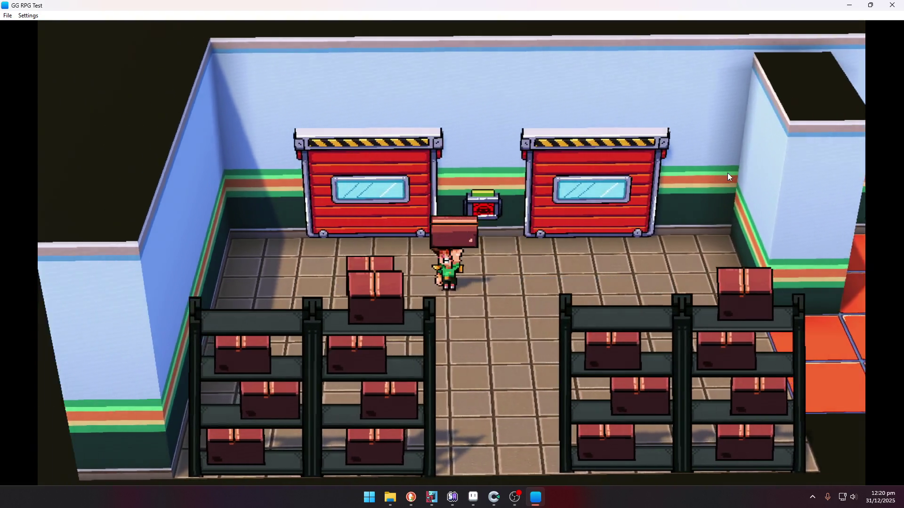
{"action": "key", "text": "Left"}
{"action": "key", "text": "space"}
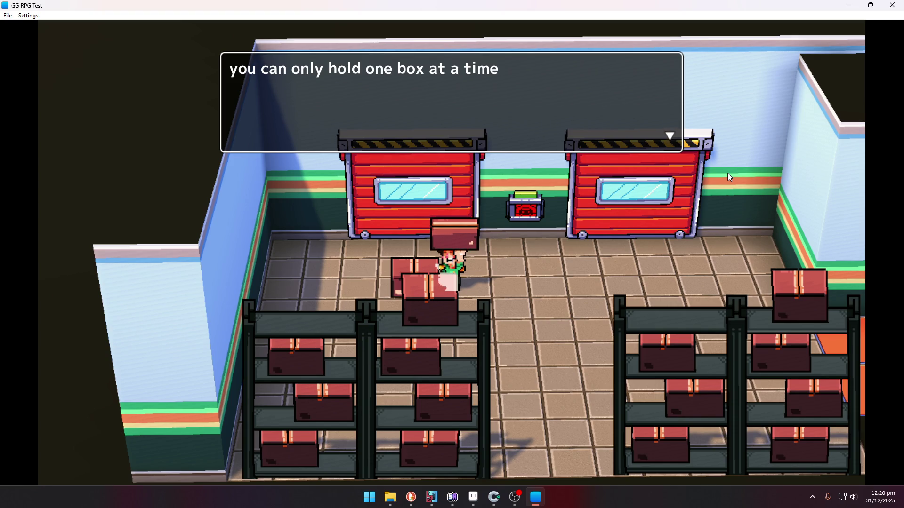
- Dismiss the one-box-at-a-time message and walk right into the orange-floored shop
{"action": "key", "text": "space"}
{"action": "key", "text": "Right"}
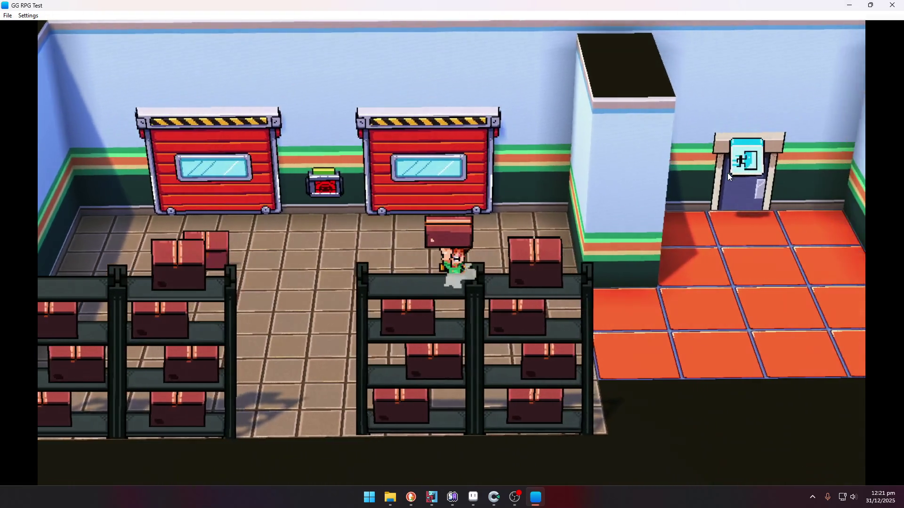
{"action": "key", "text": "Right"}
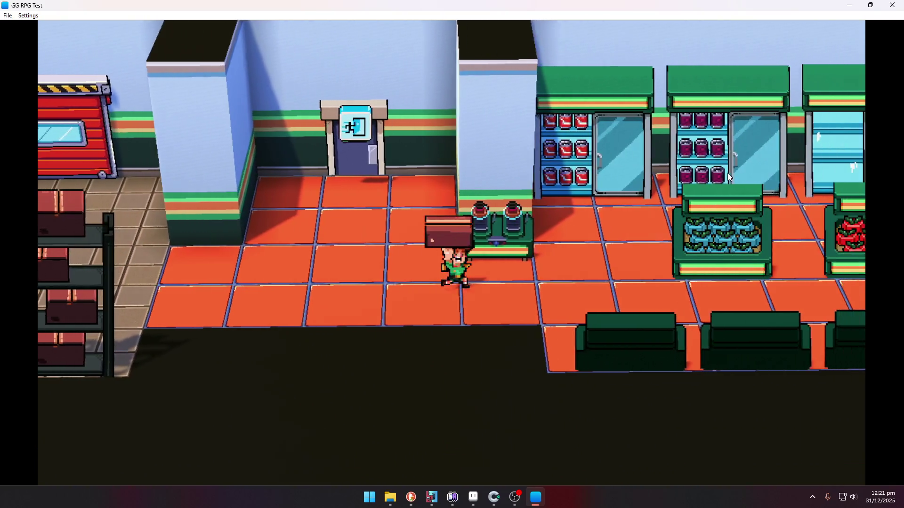
- Walk the character along the fridges and produce stands, between the counters, to the fish stall
{"action": "key", "text": "Right"}
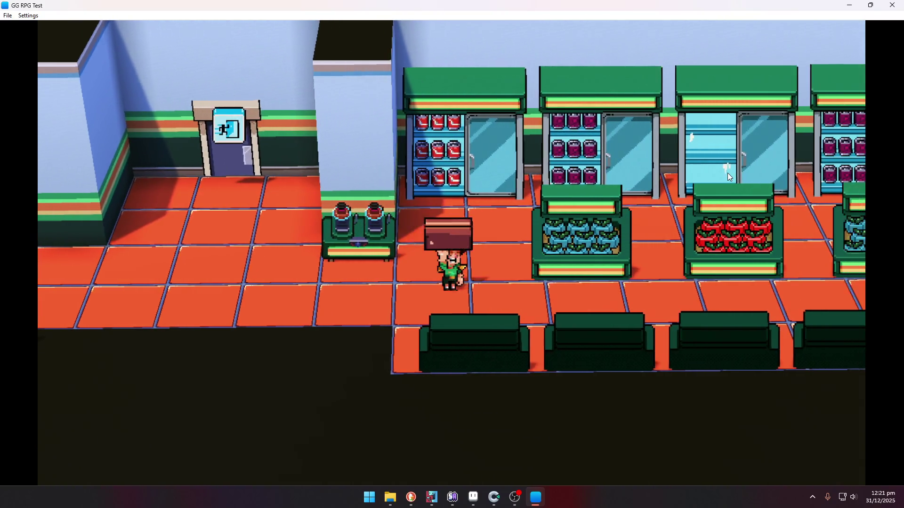
{"action": "key", "text": "Up"}
{"action": "key", "text": "Right"}
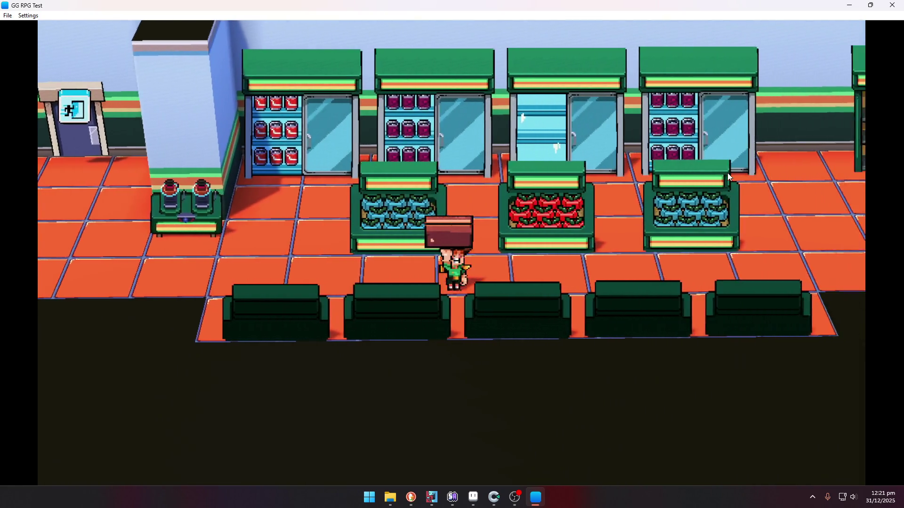
{"action": "key", "text": "Down"}
{"action": "key", "text": "Right"}
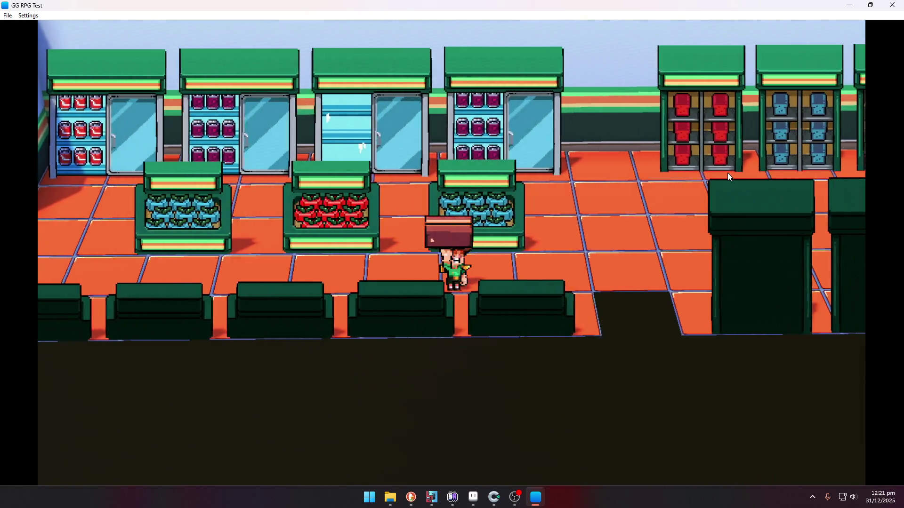
{"action": "key", "text": "Up"}
{"action": "key", "text": "Up"}
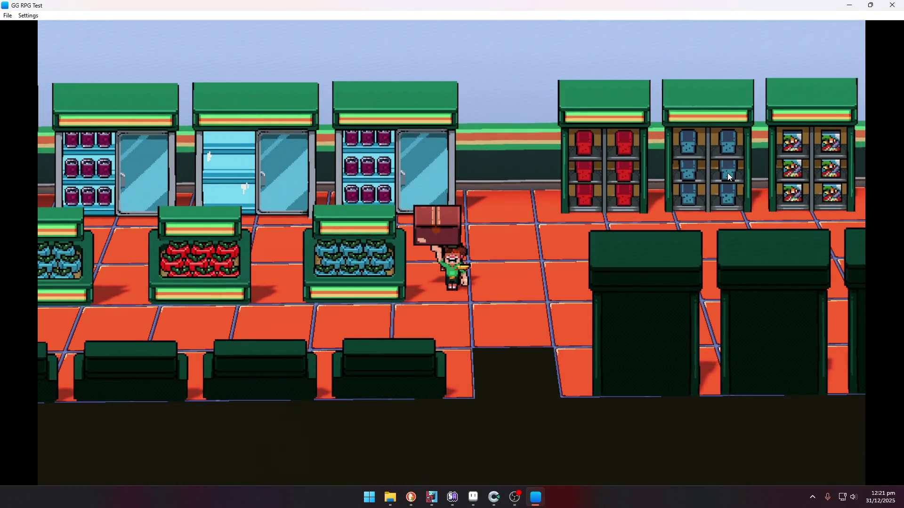
{"action": "key", "text": "Right"}
{"action": "key", "text": "Left"}
{"action": "key", "text": "Down"}
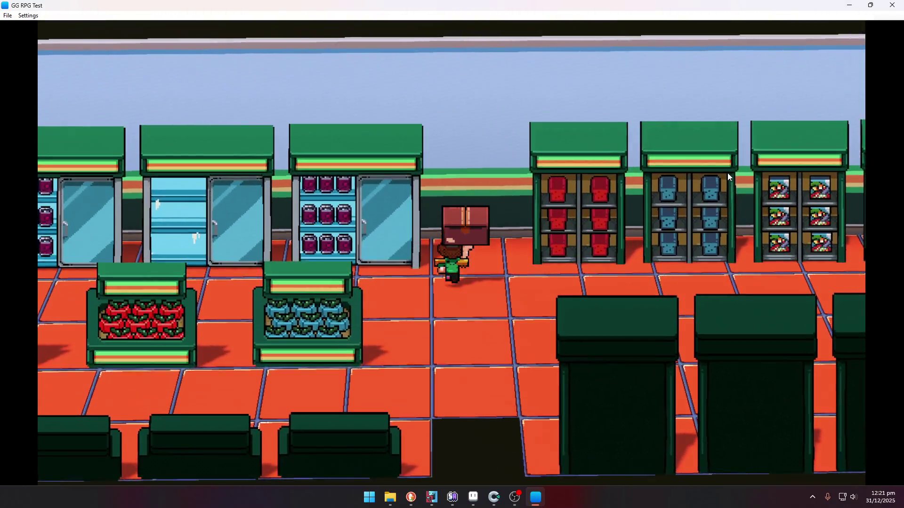
{"action": "key", "text": "Right"}
{"action": "key", "text": "Right"}
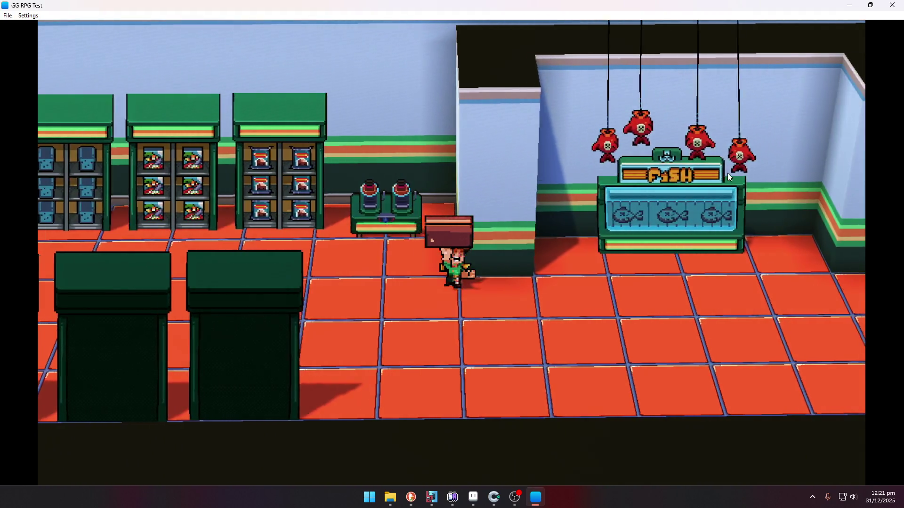
{"action": "key", "text": "Right"}
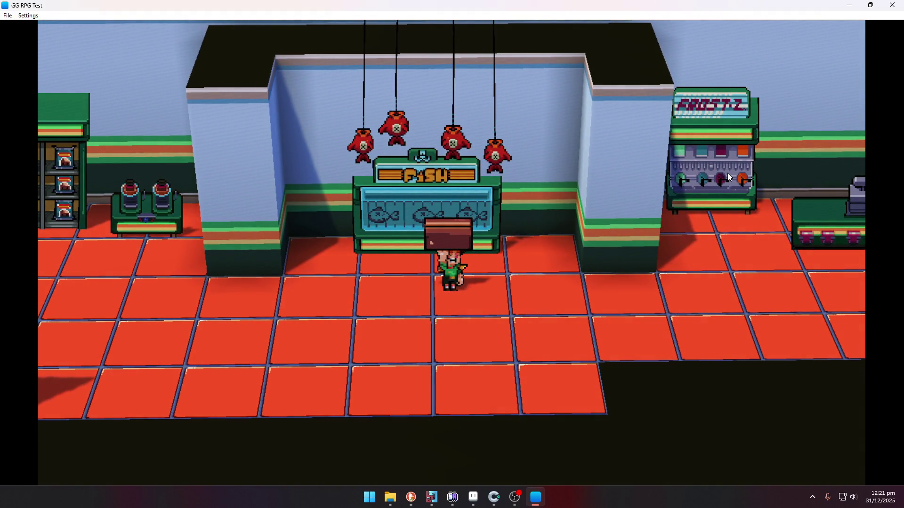
- Continue past the FROST-Z machine and registers, then exit through the glass doors onto City Main
{"action": "key", "text": "Right"}
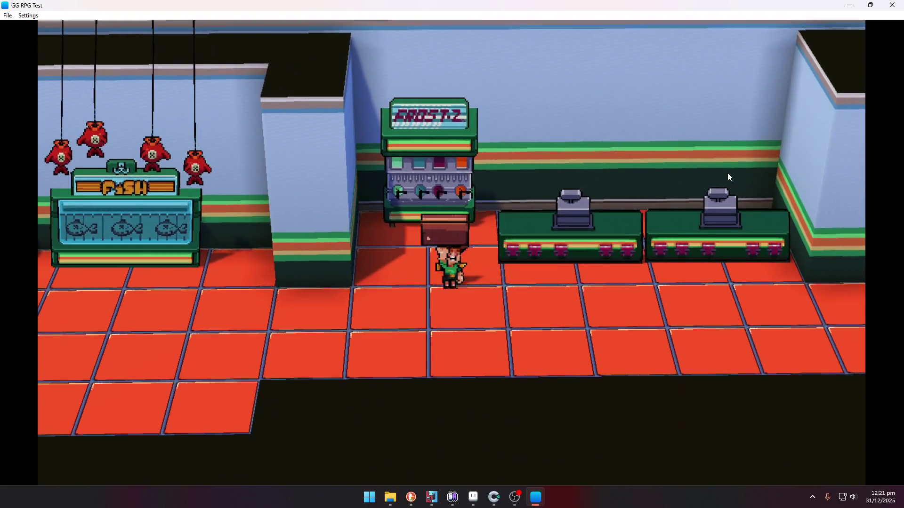
{"action": "key", "text": "Up"}
{"action": "key", "text": "Right"}
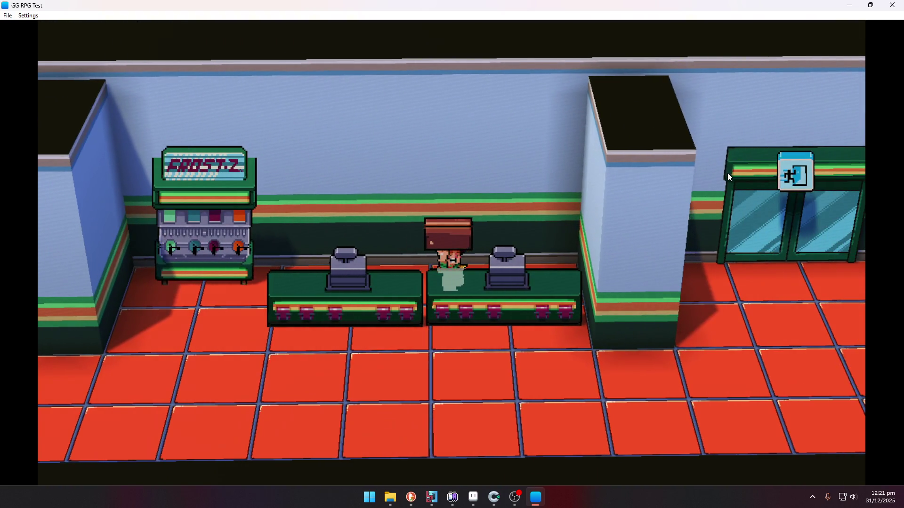
{"action": "key", "text": "Left"}
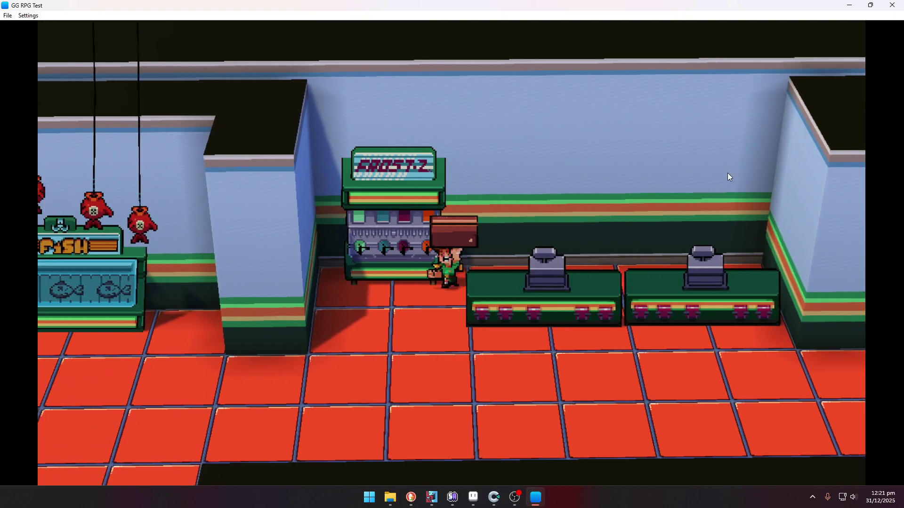
{"action": "key", "text": "Down"}
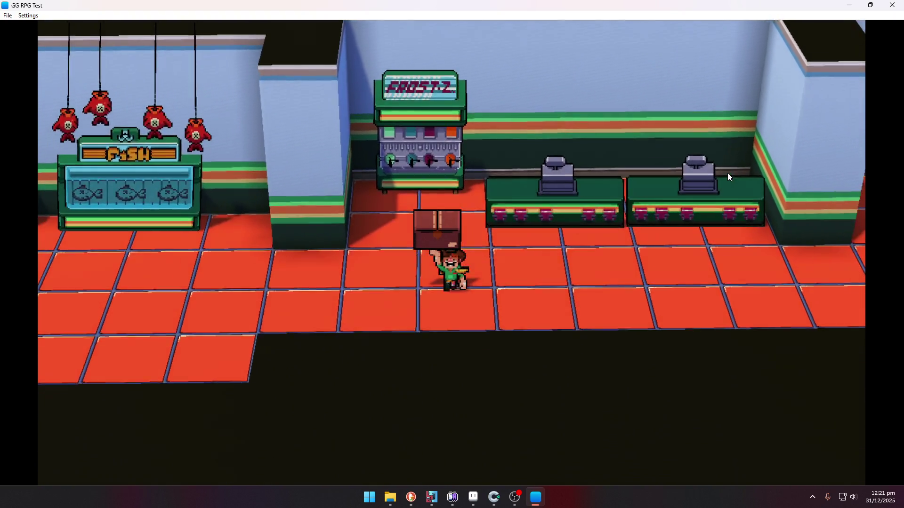
{"action": "key", "text": "Right"}
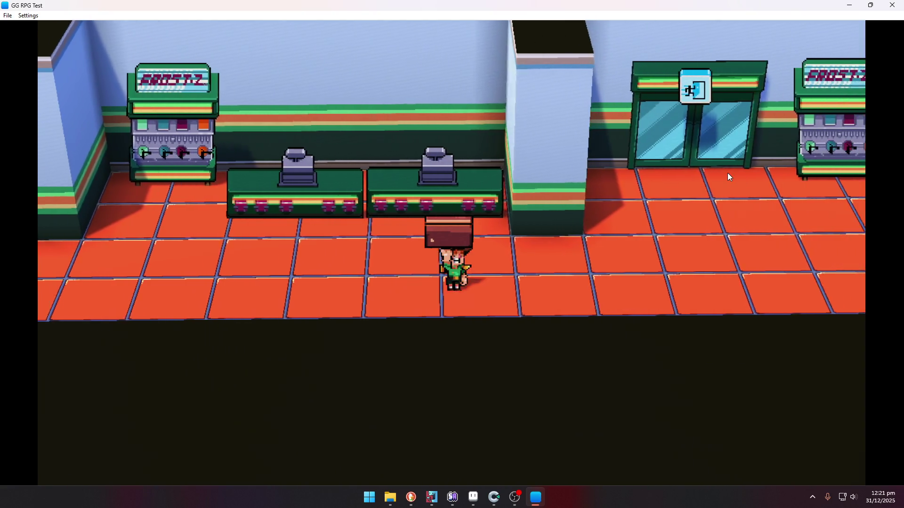
{"action": "key", "text": "Right"}
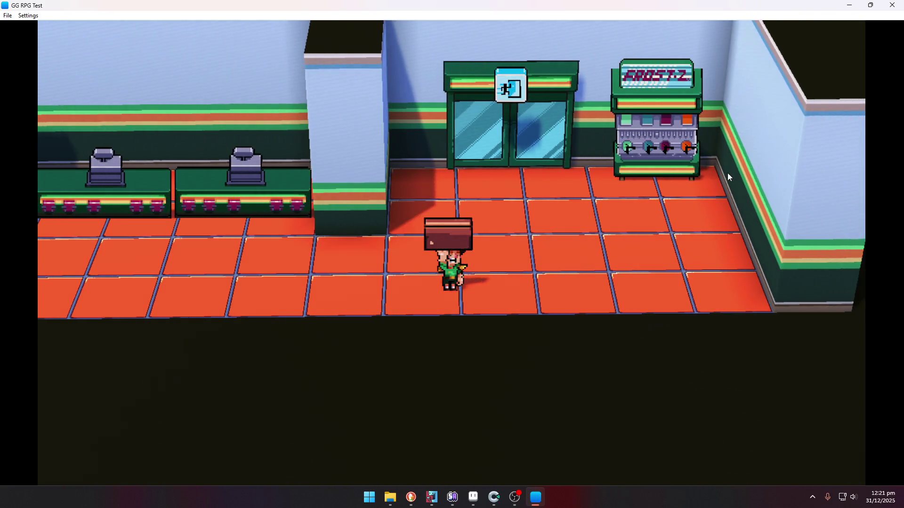
{"action": "key", "text": "Left"}
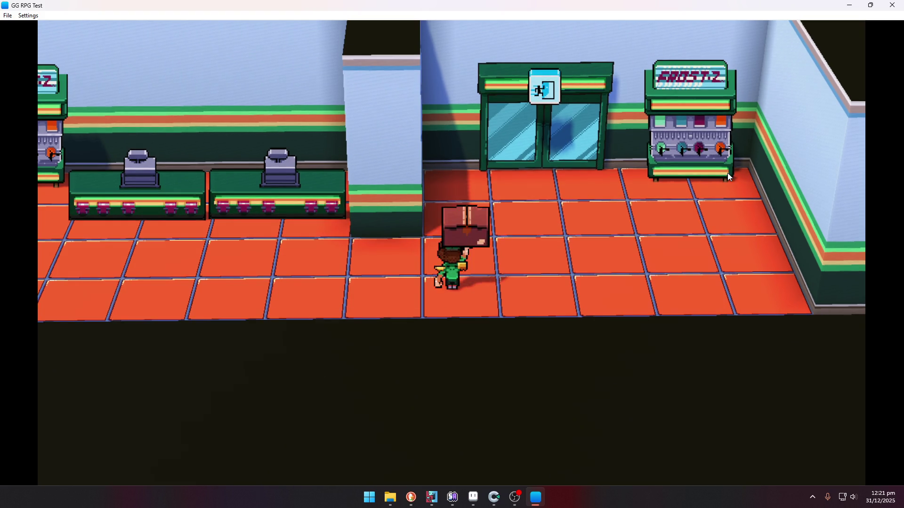
{"action": "key", "text": "Right"}
{"action": "key", "text": "Up"}
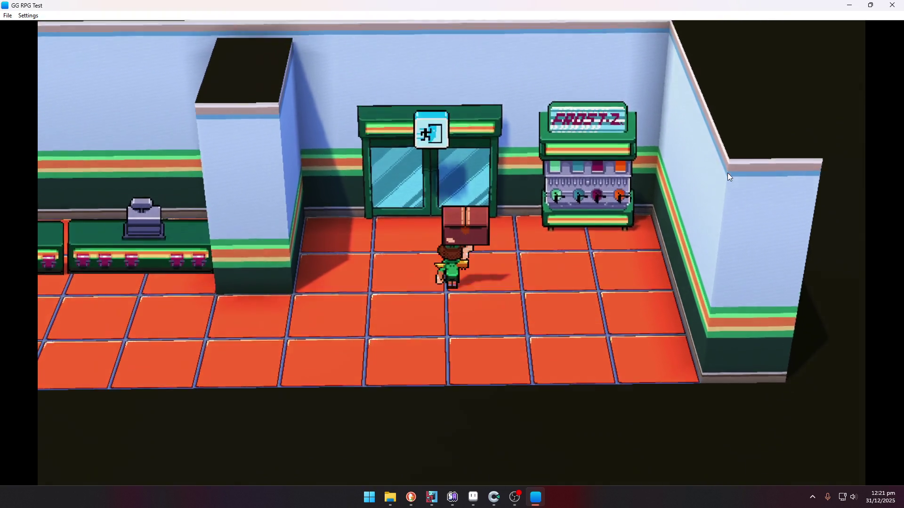
{"action": "key", "text": "Up"}
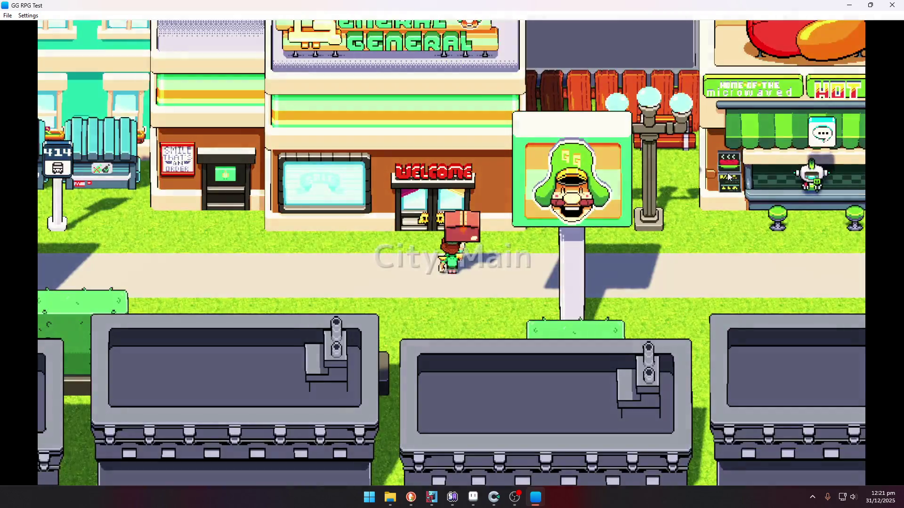
- Walk to the Green Weenie stand and talk through the hot dog vendor's dialog
{"action": "key", "text": "Left"}
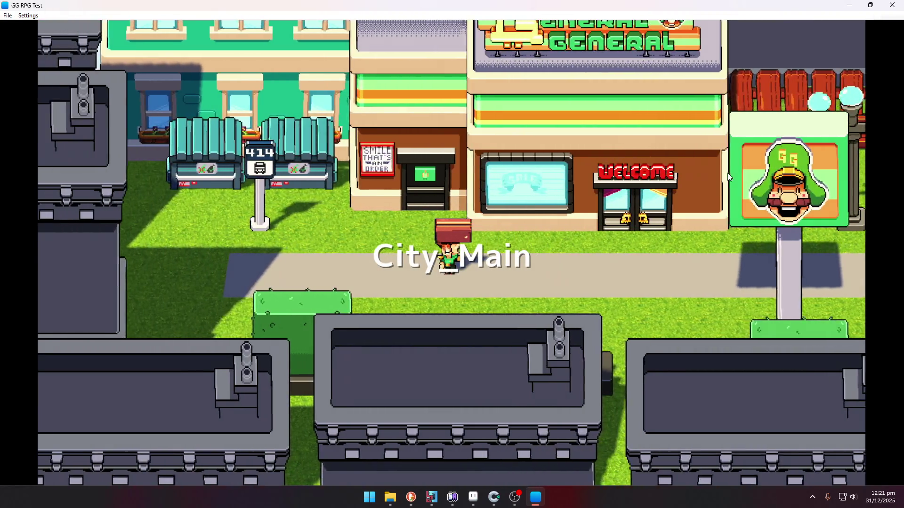
{"action": "key", "text": "Right"}
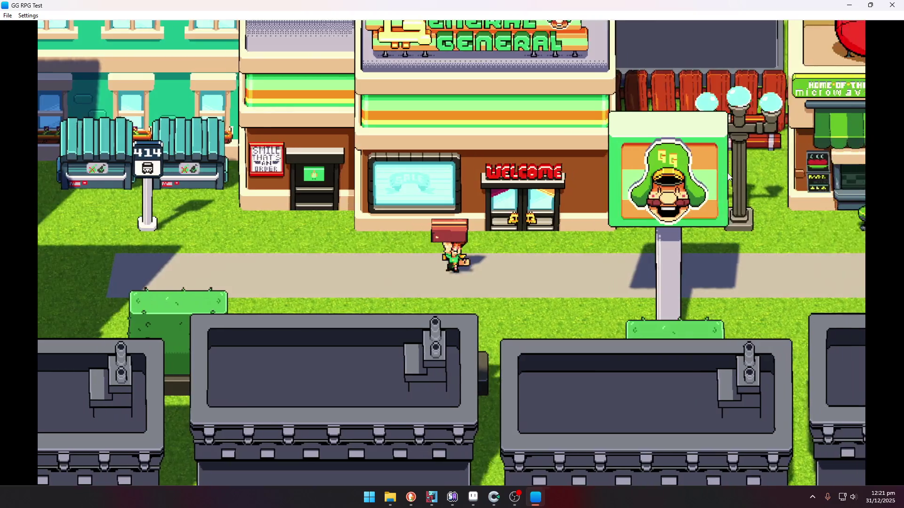
{"action": "key", "text": "Right"}
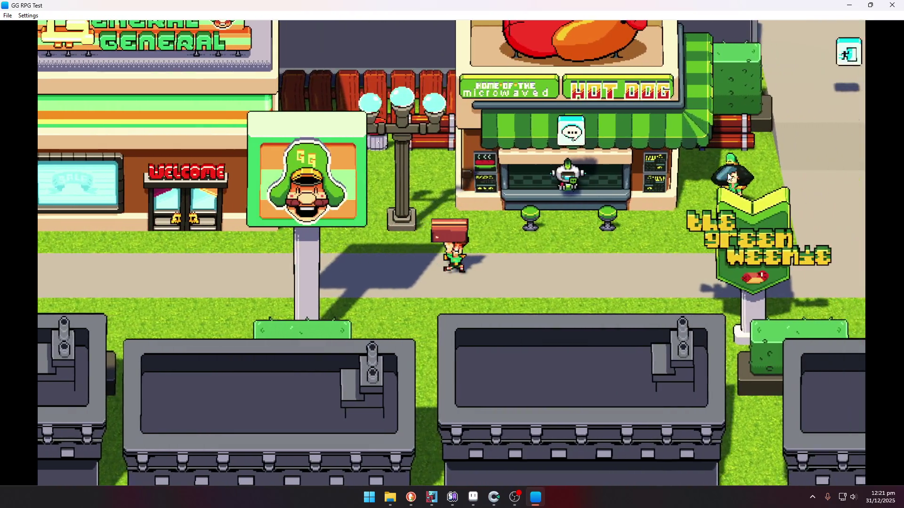
{"action": "key", "text": "Up"}
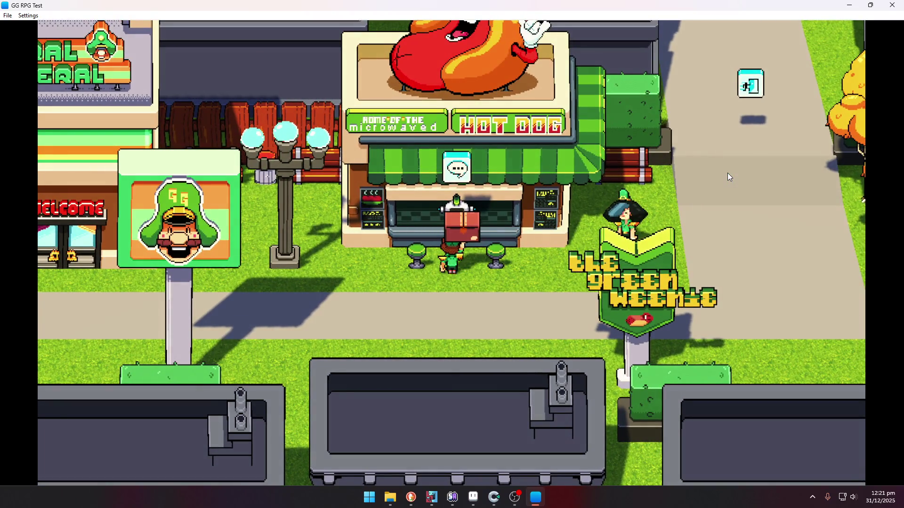
{"action": "key", "text": "space"}
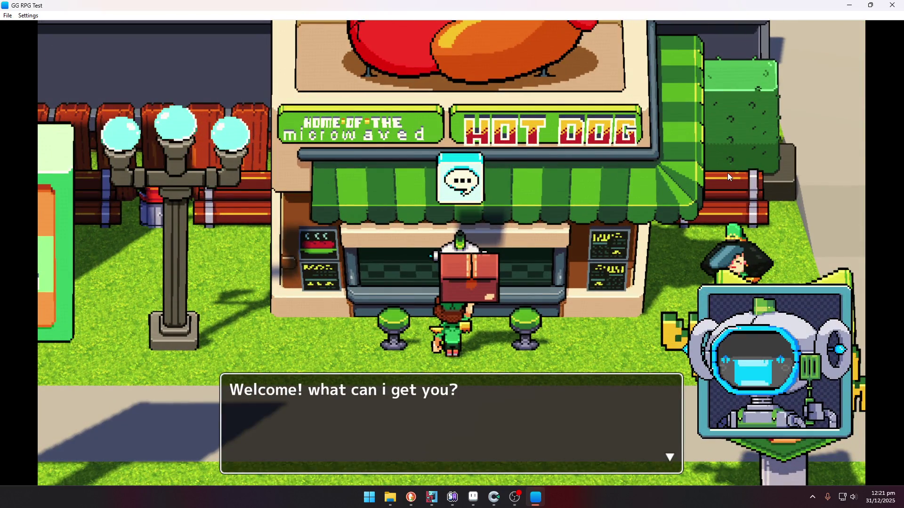
{"action": "key", "text": "space"}
{"action": "key", "text": "space"}
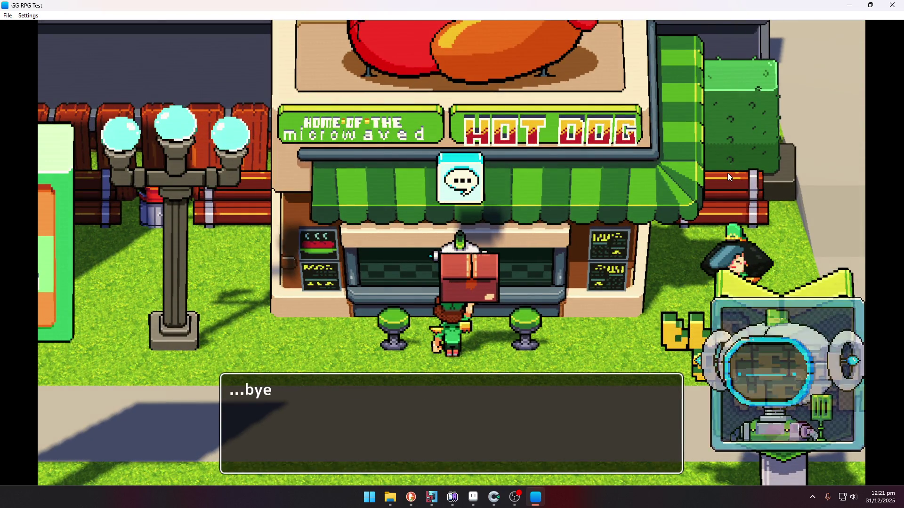
{"action": "key", "text": "space"}
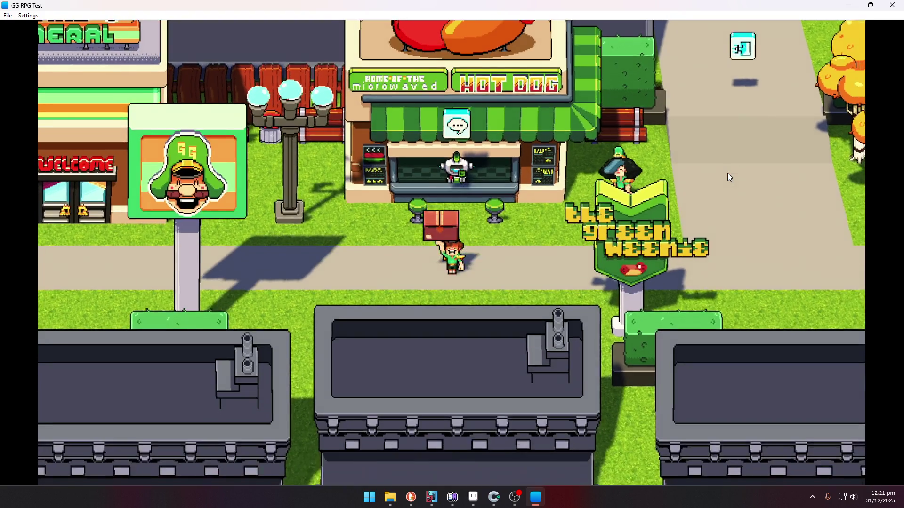
- Walk right and up the side path into City_2nd
{"action": "key", "text": "Right"}
{"action": "key", "text": "Up"}
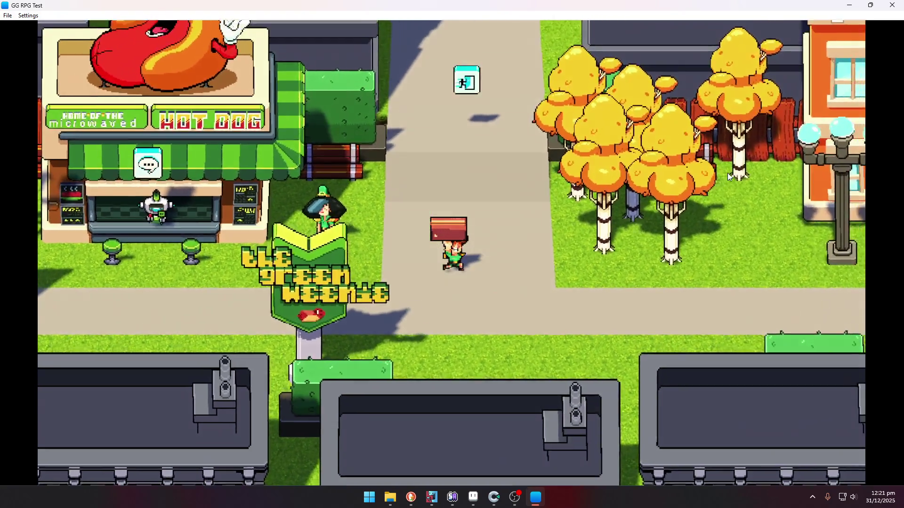
{"action": "key", "text": "Up"}
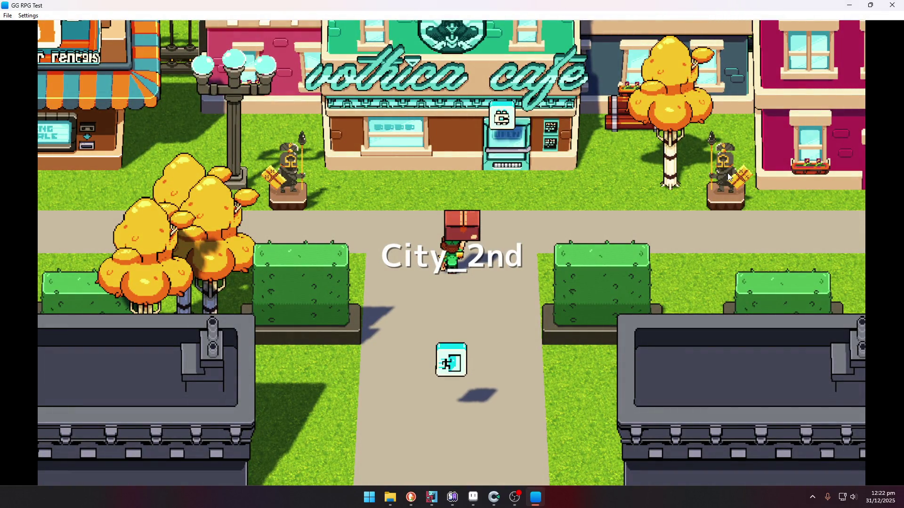
- Walk right past the Vothica cafe and veterinaria, then up through the Vothica arch
{"action": "key", "text": "Left"}
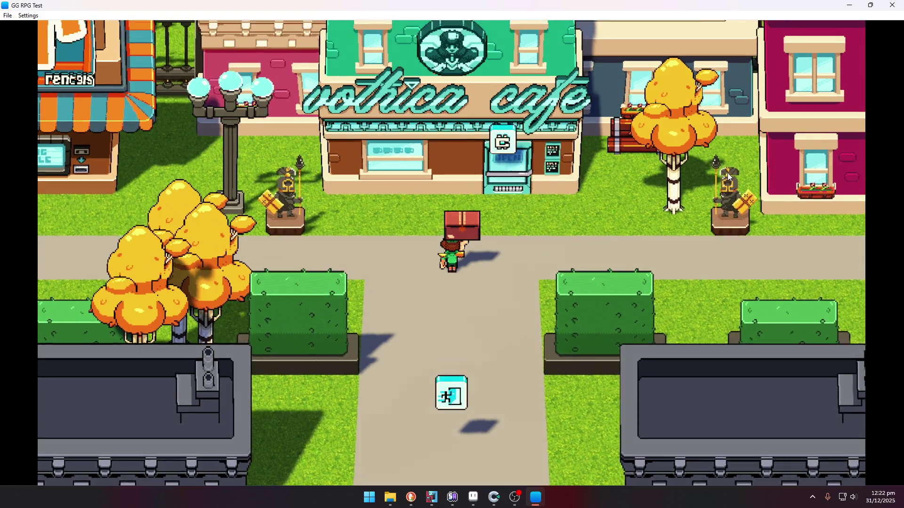
{"action": "key", "text": "Up"}
{"action": "key", "text": "Right"}
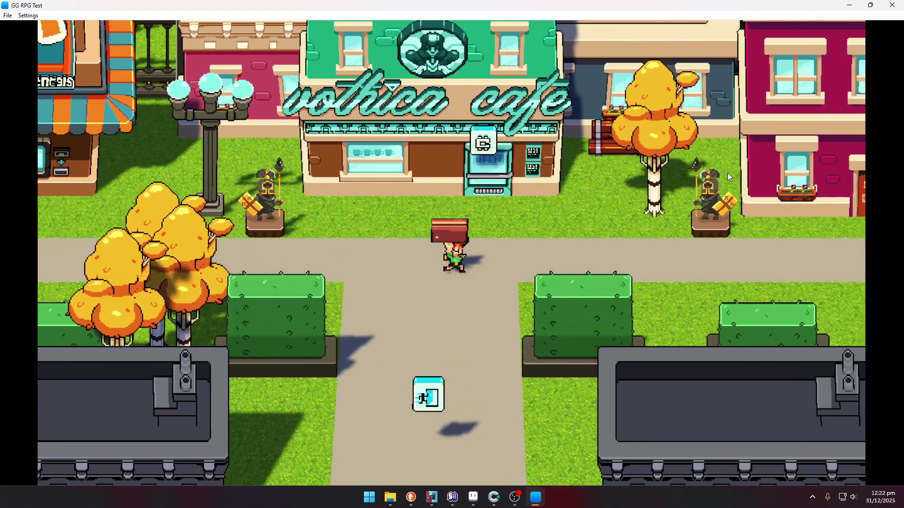
{"action": "key", "text": "Right"}
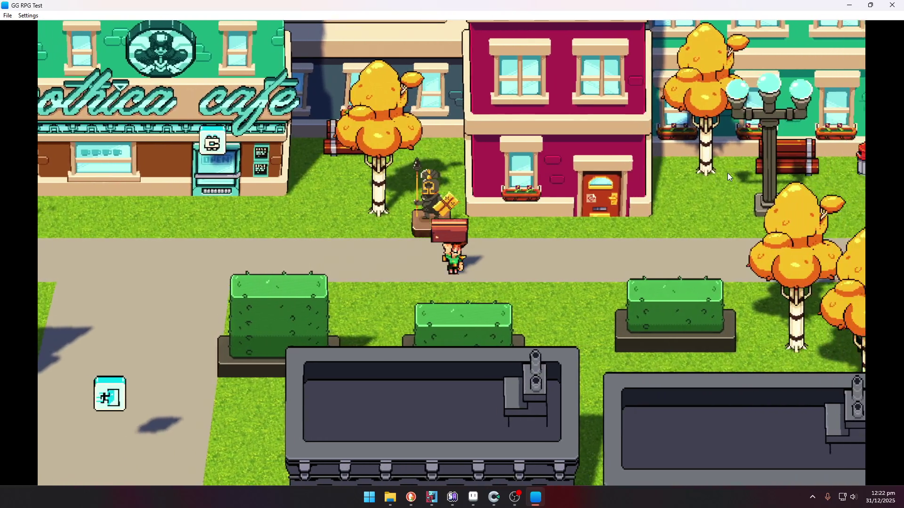
{"action": "key", "text": "Right"}
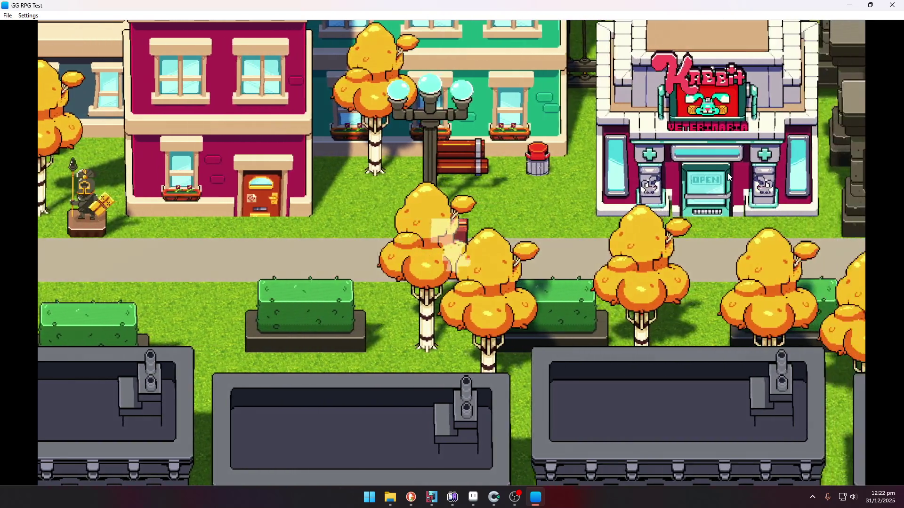
{"action": "key", "text": "Right"}
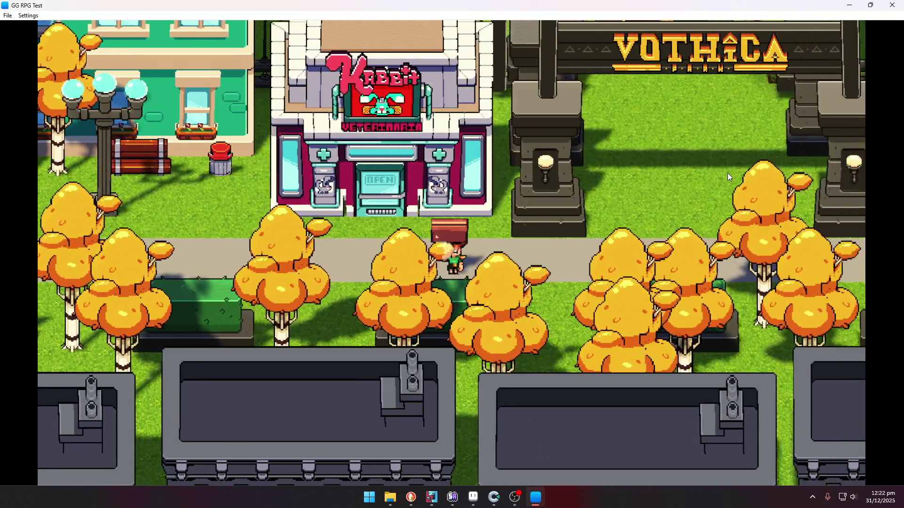
{"action": "key", "text": "Up"}
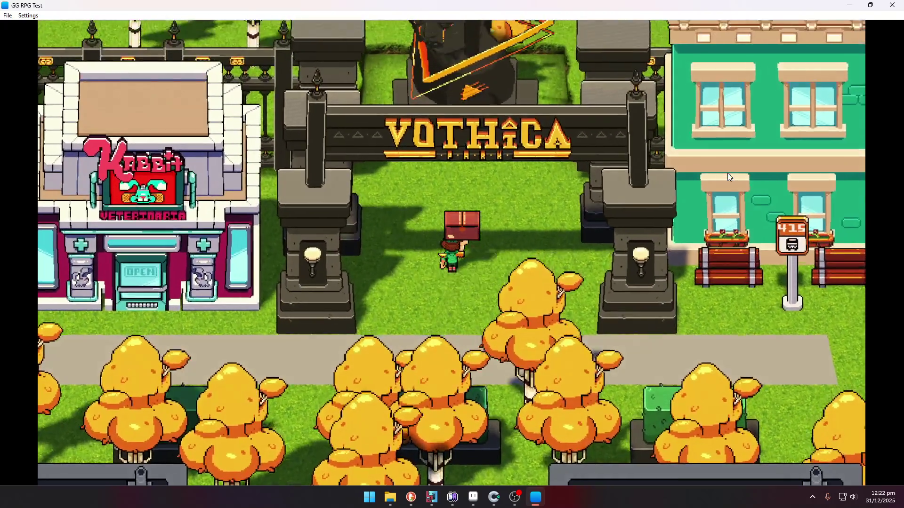
{"action": "key", "text": "Down"}
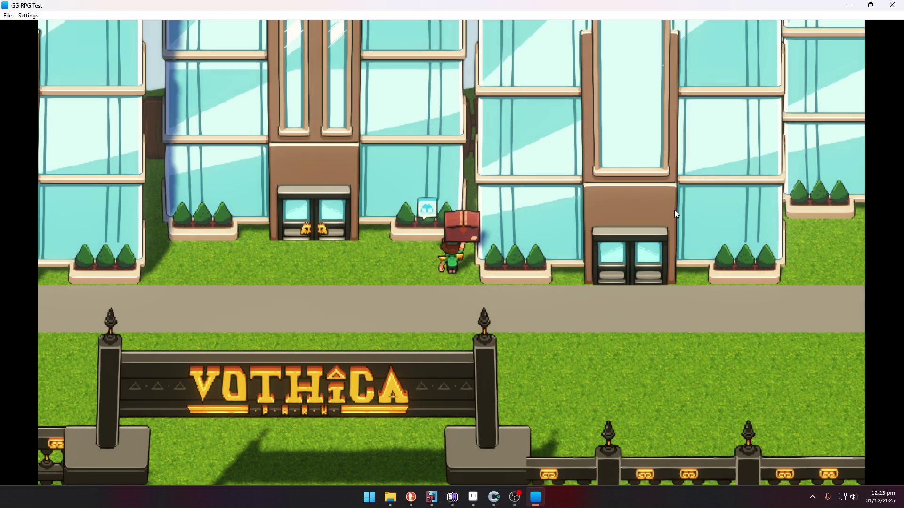
- Quit GG RPG Test, relaunch it from the GGGGGRPG folder, and dismiss the mysterious voice dialogue
{"action": "left_click", "coordinate": [883, 4]}
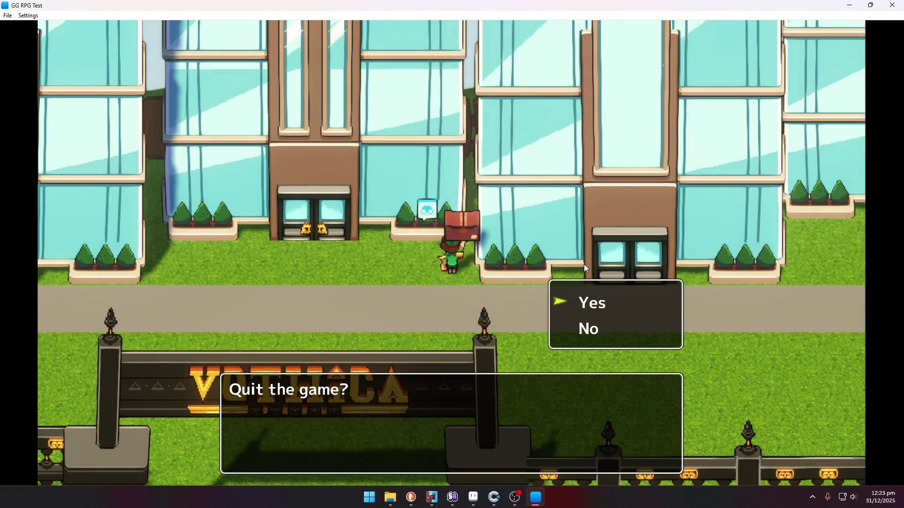
{"action": "key", "text": "Return"}
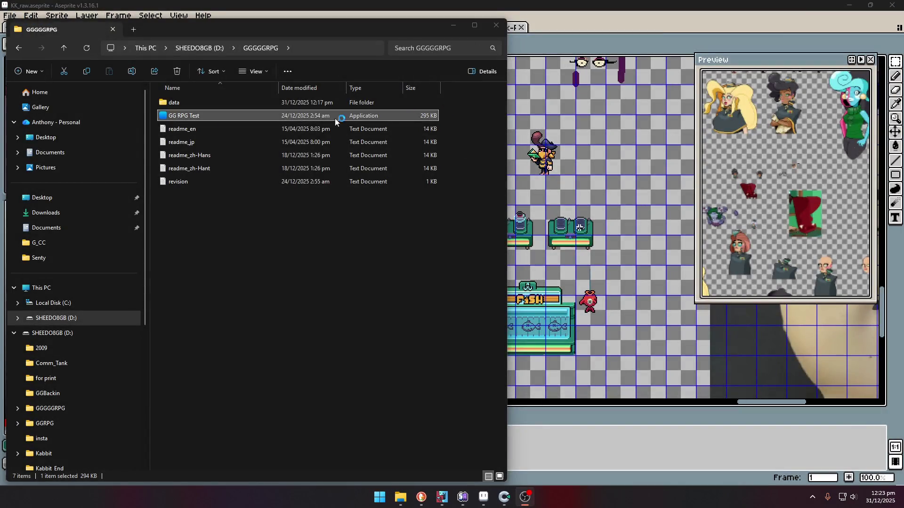
{"action": "double_click", "coordinate": [174, 121]}
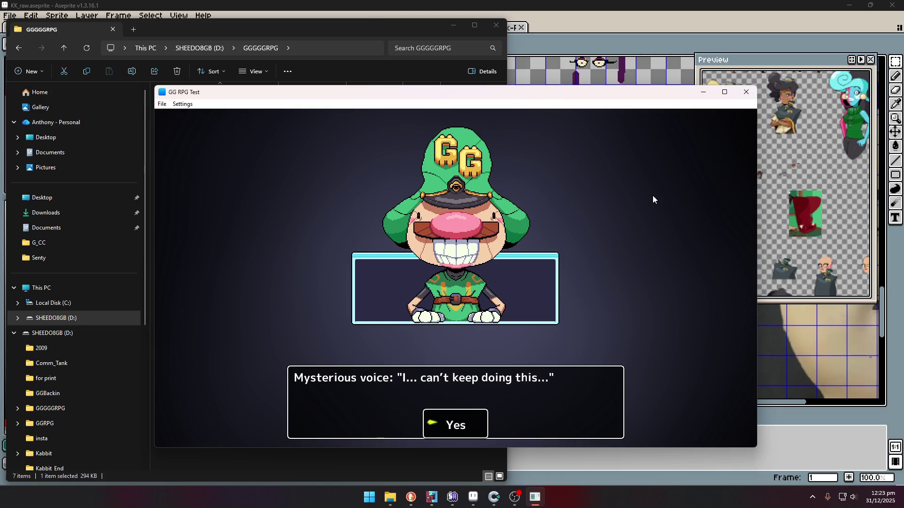
{"action": "key", "text": "Return"}
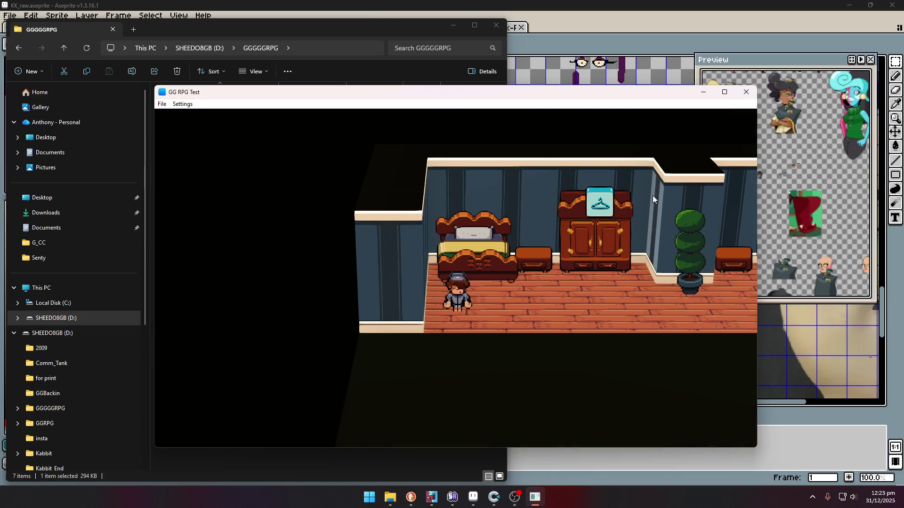
- Walk to the couch and answer Yes to getting ready for the day
{"action": "key", "text": "Right"}
{"action": "key", "text": "Right"}
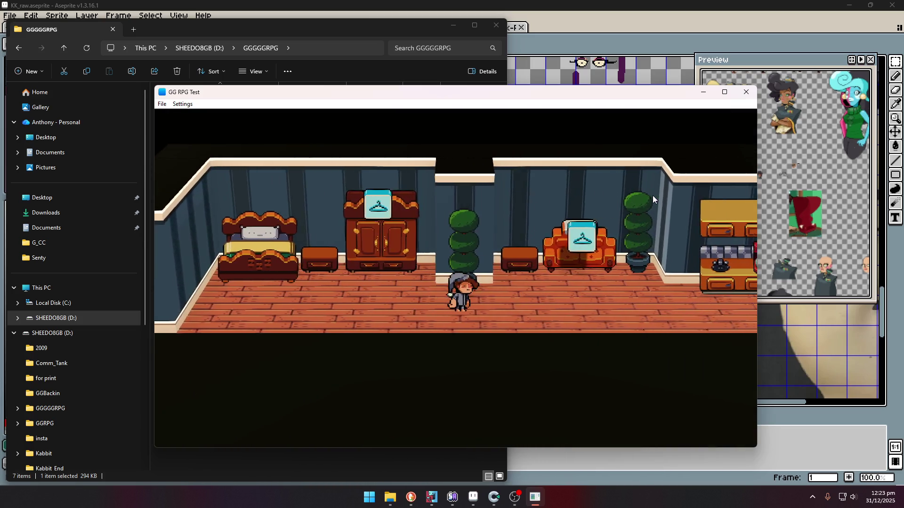
{"action": "key", "text": "Up"}
{"action": "key", "text": "Return"}
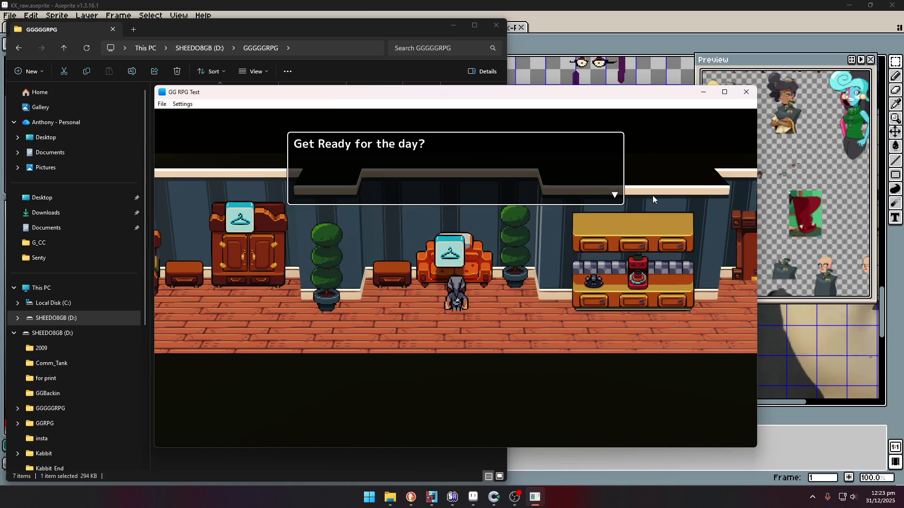
{"action": "key", "text": "Return"}
- Walk past the counter and out the bedroom door into the Day1_Condo_firstfloor hallway
{"action": "key", "text": "Down"}
{"action": "key", "text": "Right"}
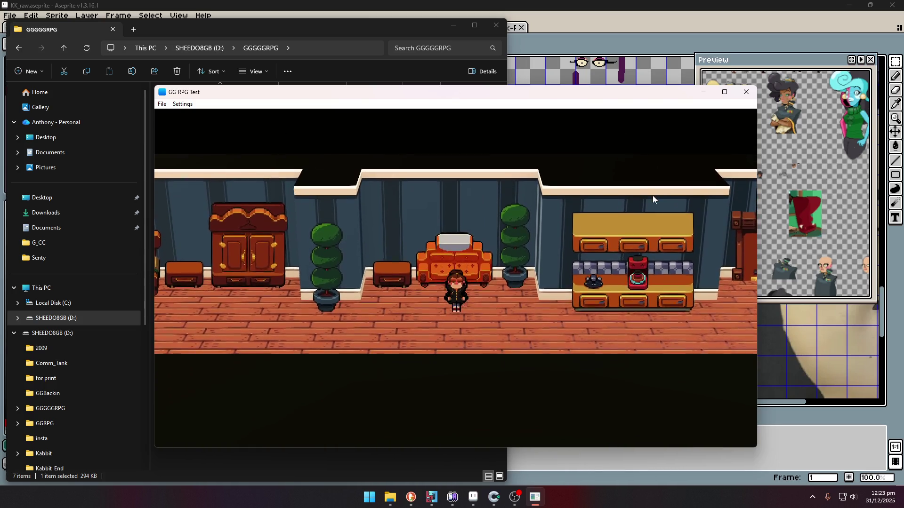
{"action": "key", "text": "Right"}
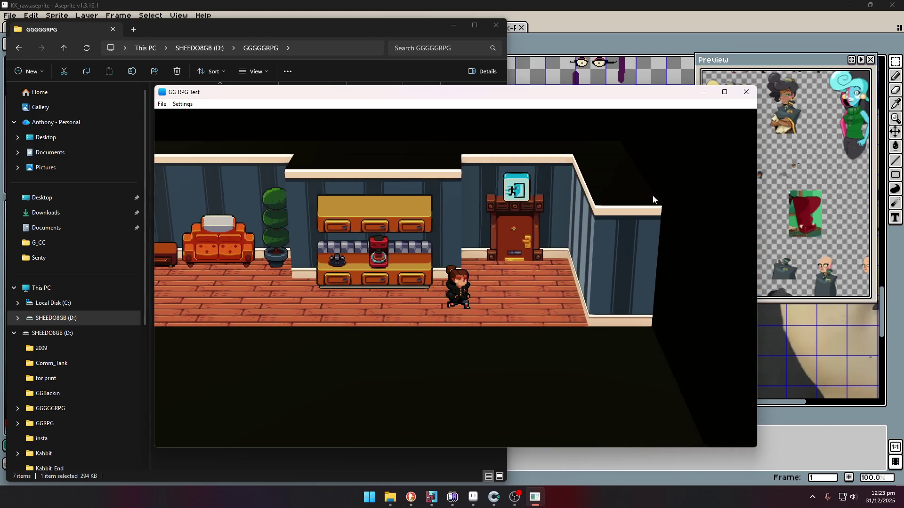
{"action": "key", "text": "Up"}
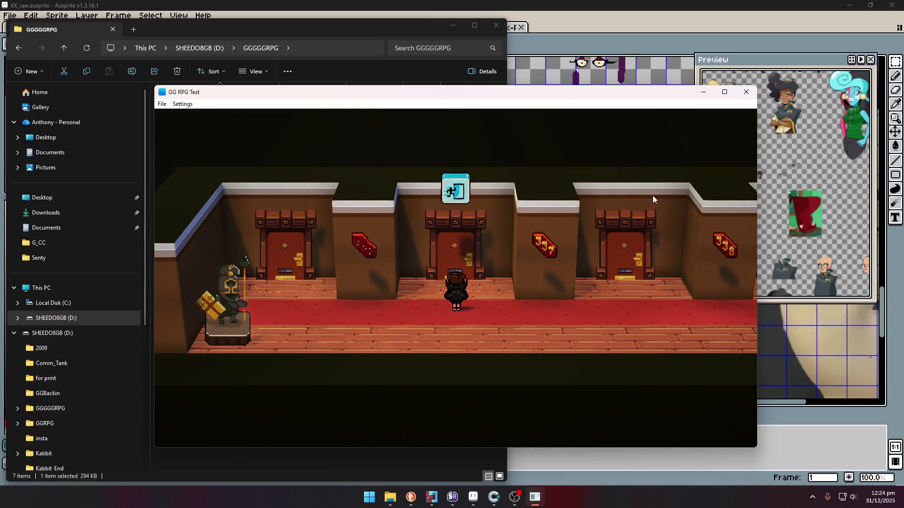
- Walk along the hallway past rooms 337 and 338 to the elevator
{"action": "key", "text": "Left"}
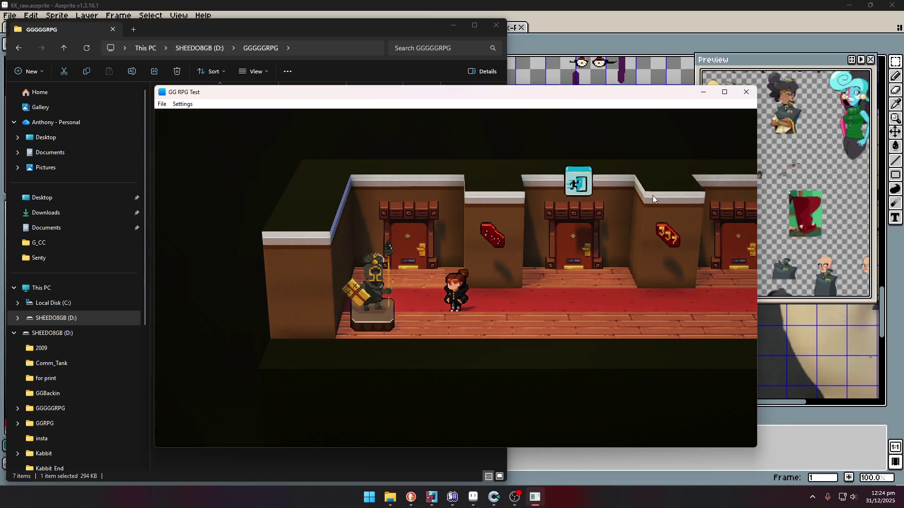
{"action": "key", "text": "Right"}
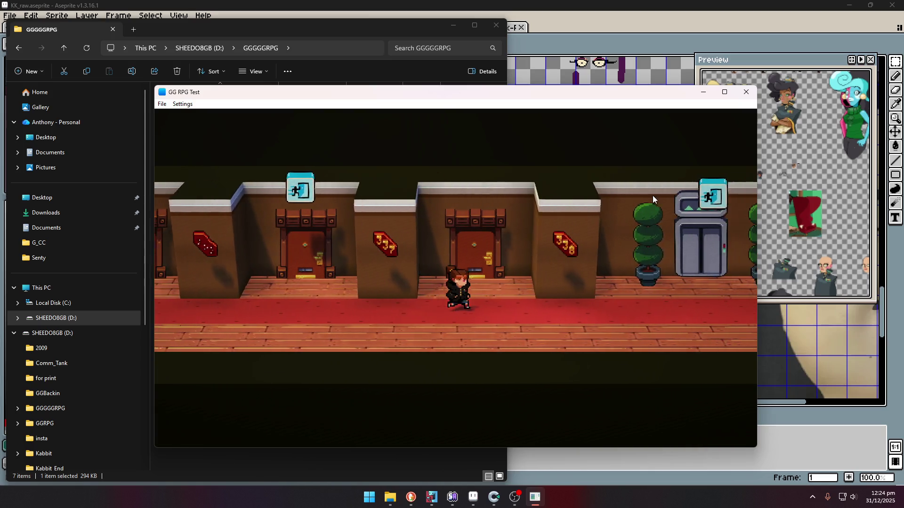
{"action": "key", "text": "Right"}
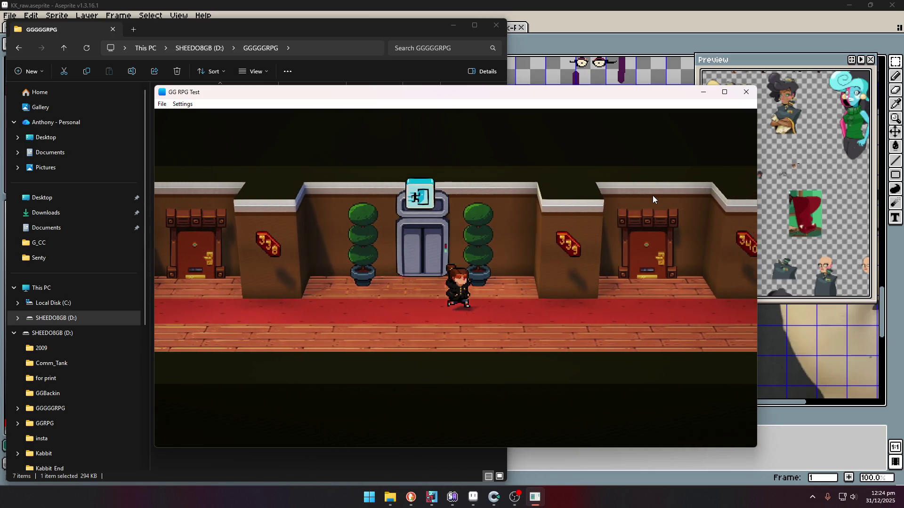
{"action": "key", "text": "Right"}
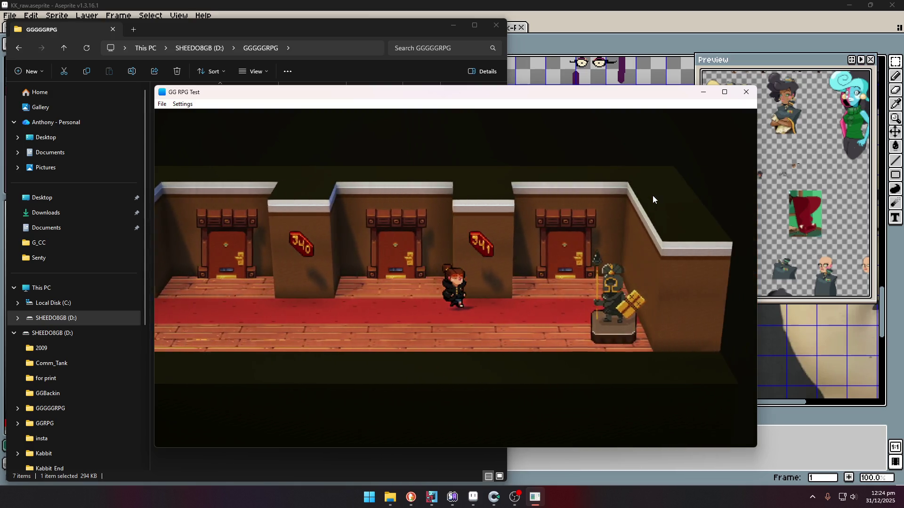
{"action": "key", "text": "Left"}
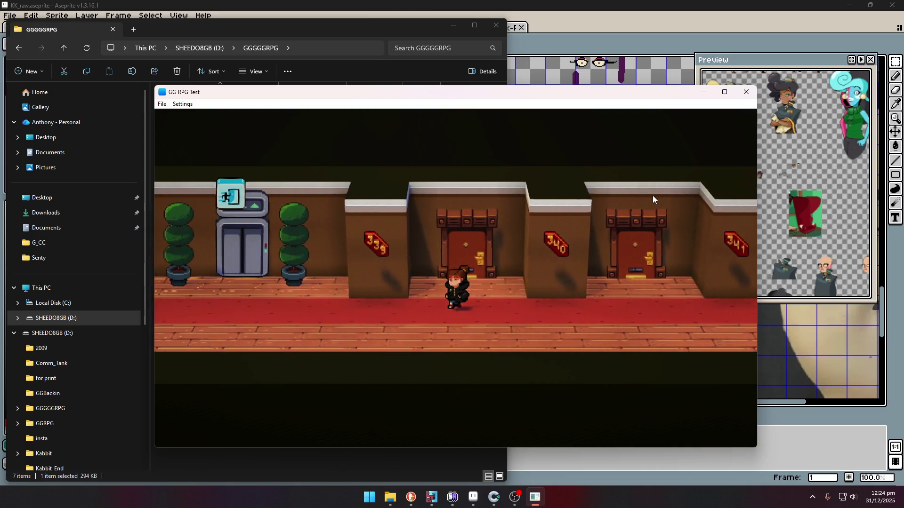
- Talk to the elevator and choose Floor: Lobby
{"action": "key", "text": "Up"}
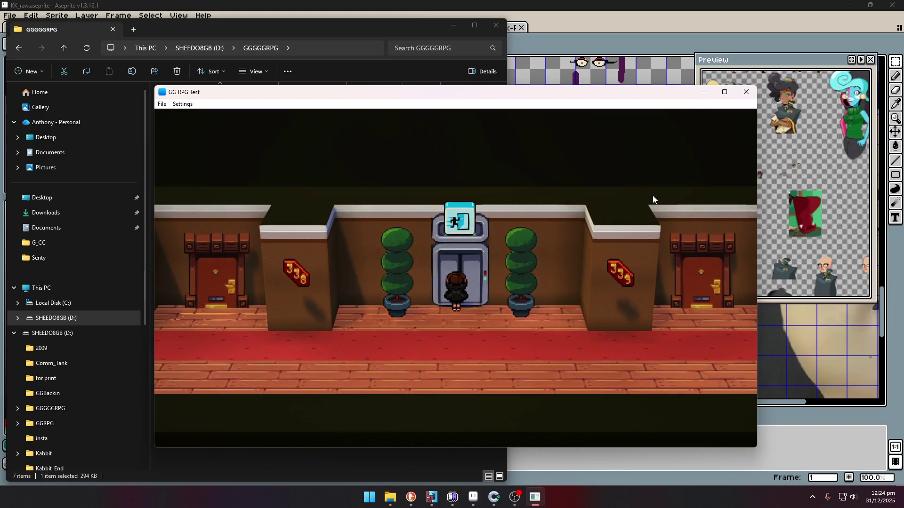
{"action": "key", "text": "Return"}
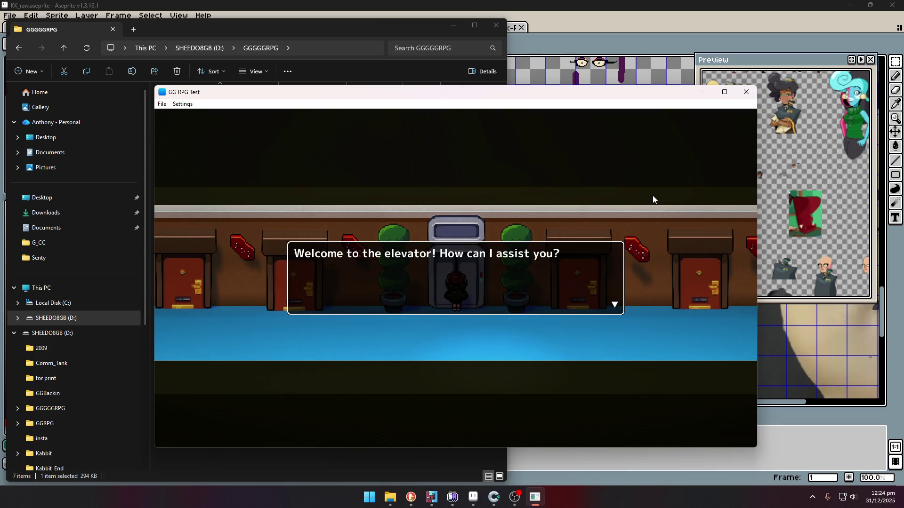
{"action": "key", "text": "Return"}
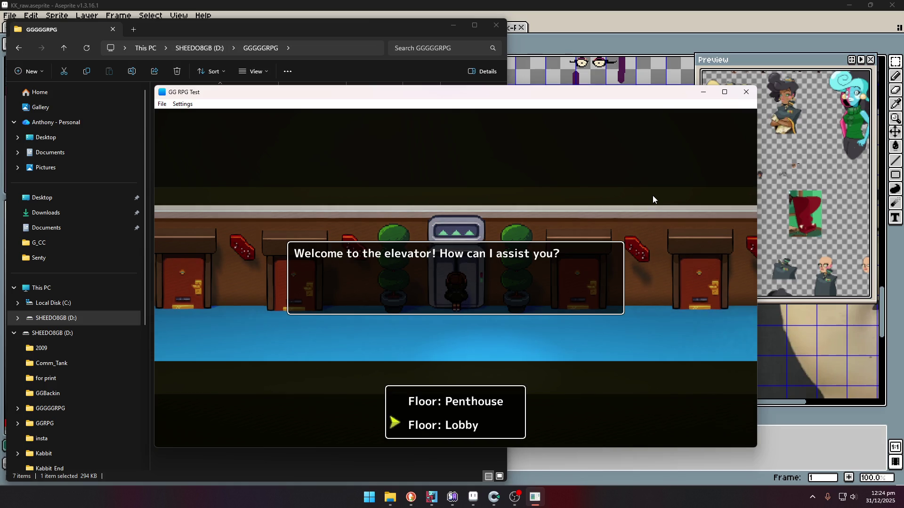
{"action": "key", "text": "Return"}
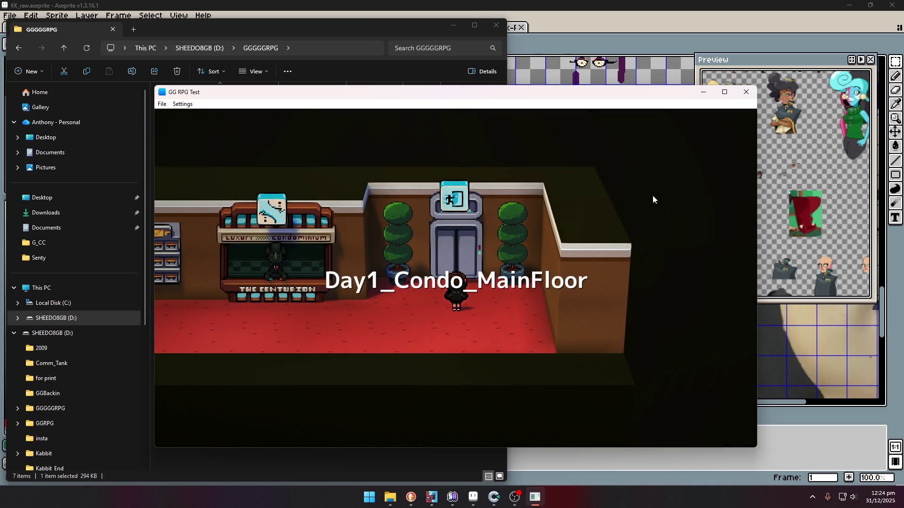
- Dismiss the NPC's hello, walk out of the lobby onto City Main, then quit the game
{"action": "key", "text": "Left"}
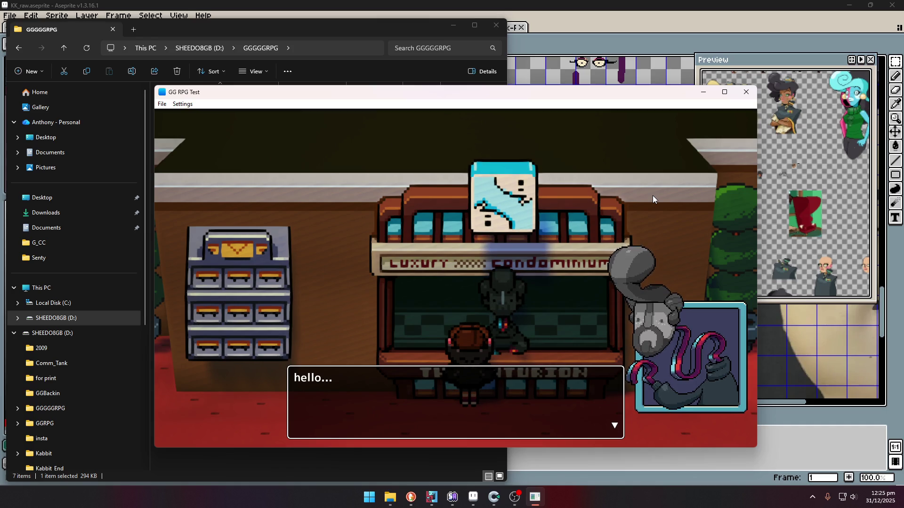
{"action": "key", "text": "Return"}
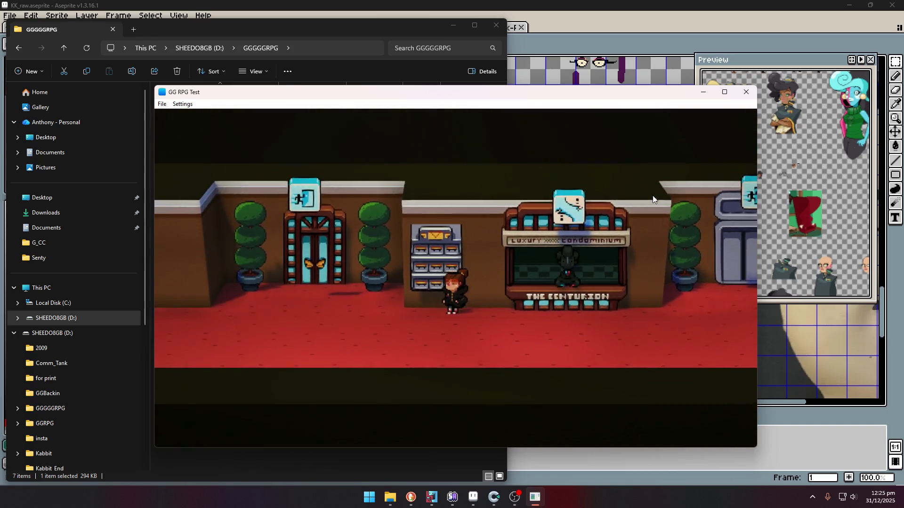
{"action": "key", "text": "Left"}
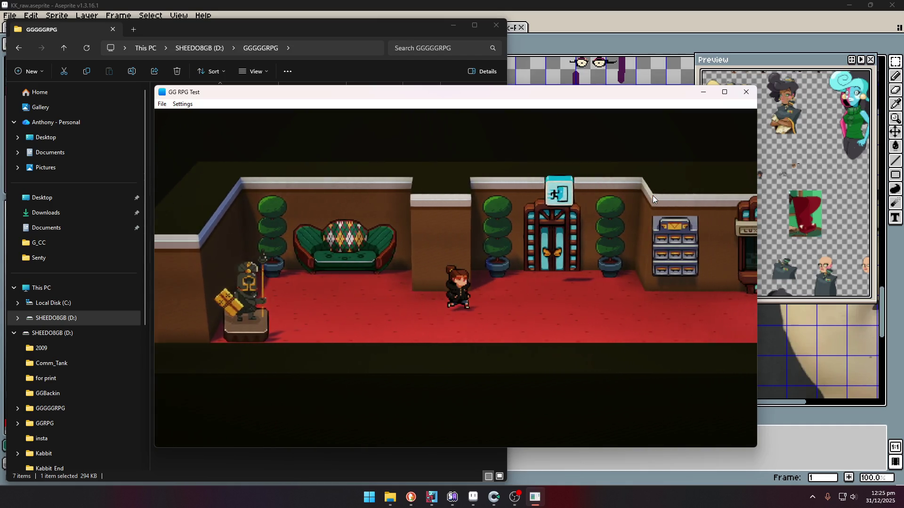
{"action": "key", "text": "Right"}
{"action": "key", "text": "Up"}
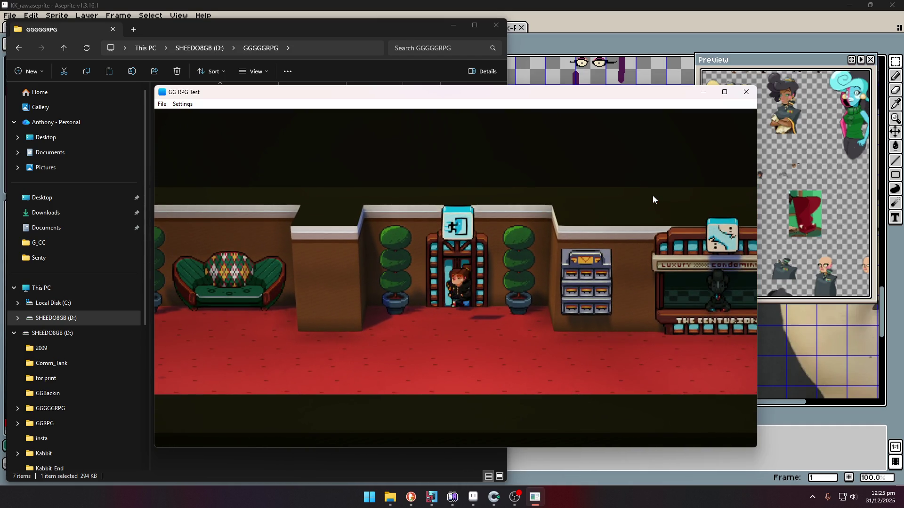
{"action": "key", "text": "Return"}
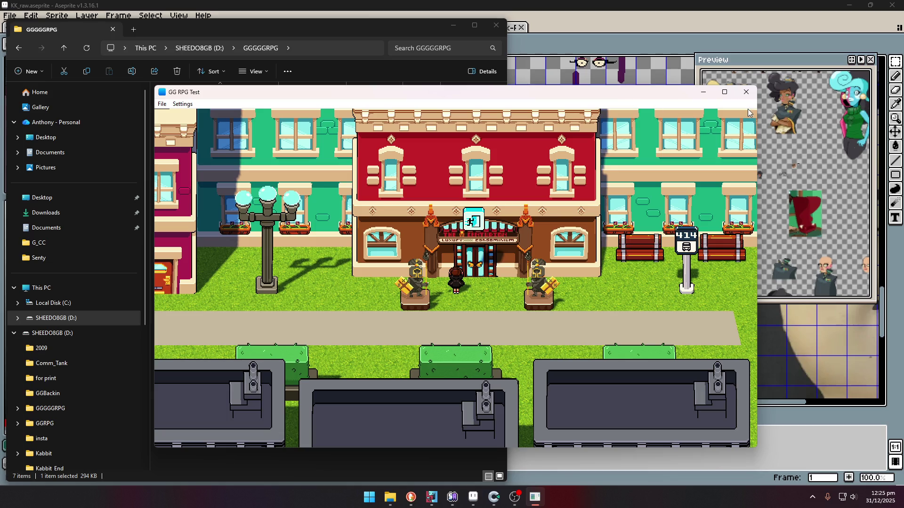
{"action": "left_click", "coordinate": [746, 92]}
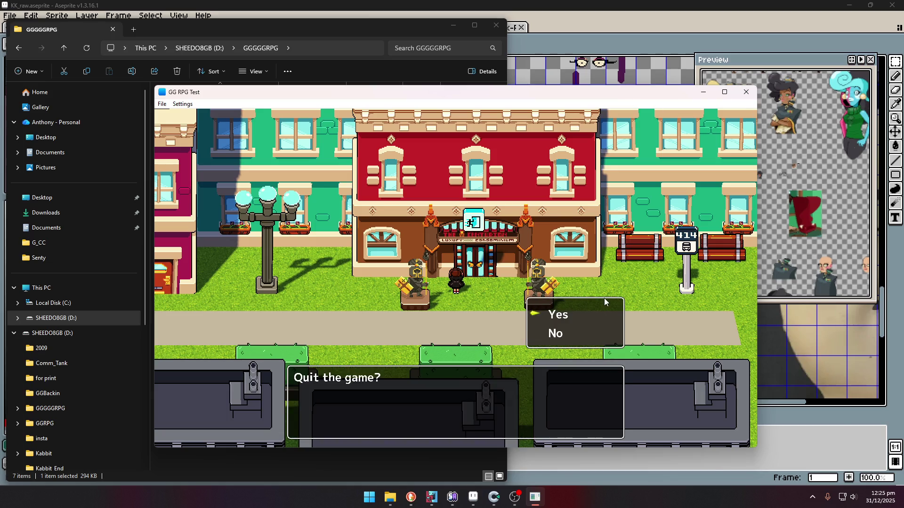
{"action": "key", "text": "Return"}
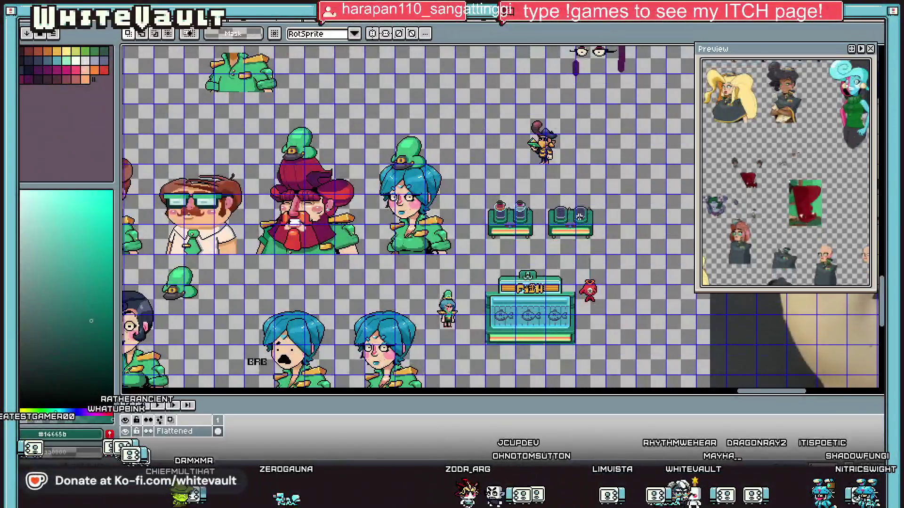
{"action": "left_click_drag", "start_coordinate": [550, 197], "coordinate": [529, 207]}
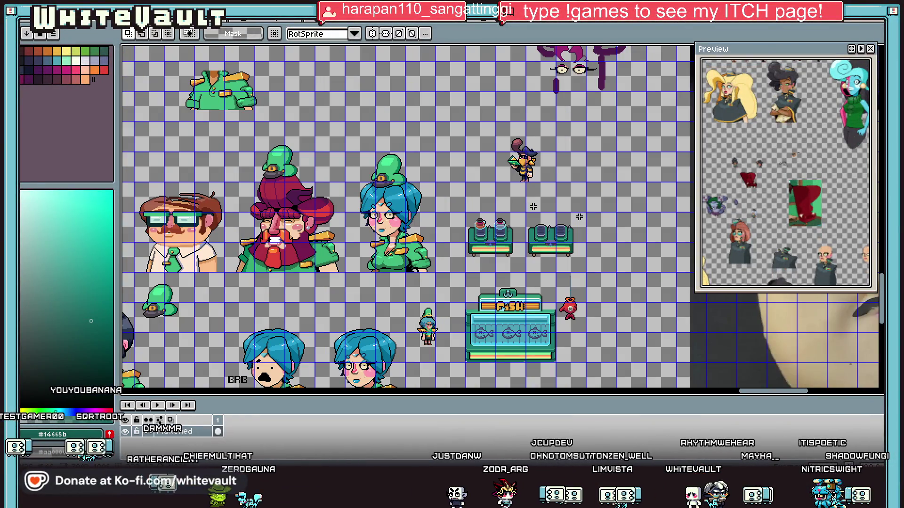
{"action": "left_click_drag", "start_coordinate": [474, 117], "coordinate": [583, 181]}
{"action": "left_click_drag", "start_coordinate": [383, 194], "coordinate": [436, 284]}
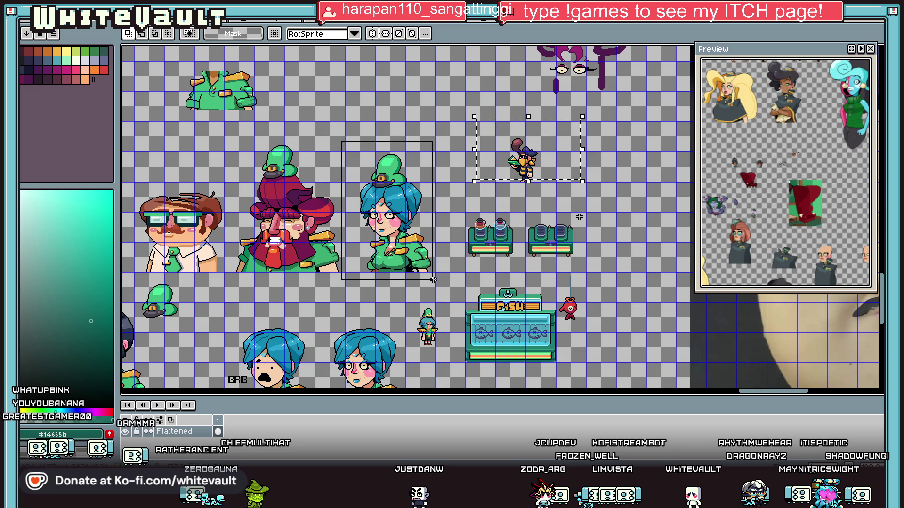
{"action": "left_click_drag", "start_coordinate": [483, 126], "coordinate": [570, 193]}
{"action": "scroll", "coordinate": [590, 227], "scroll_direction": "down", "scroll_amount": 2}
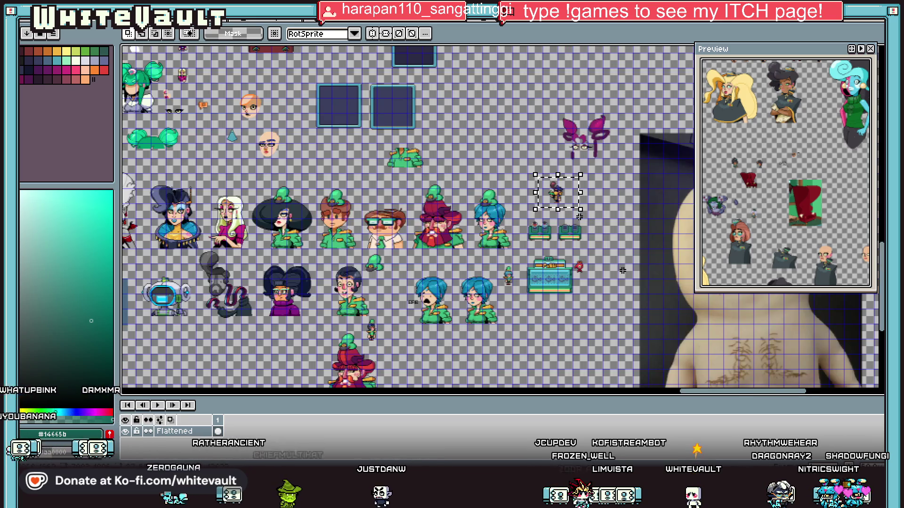
{"action": "left_click_drag", "start_coordinate": [708, 392], "coordinate": [728, 378]}
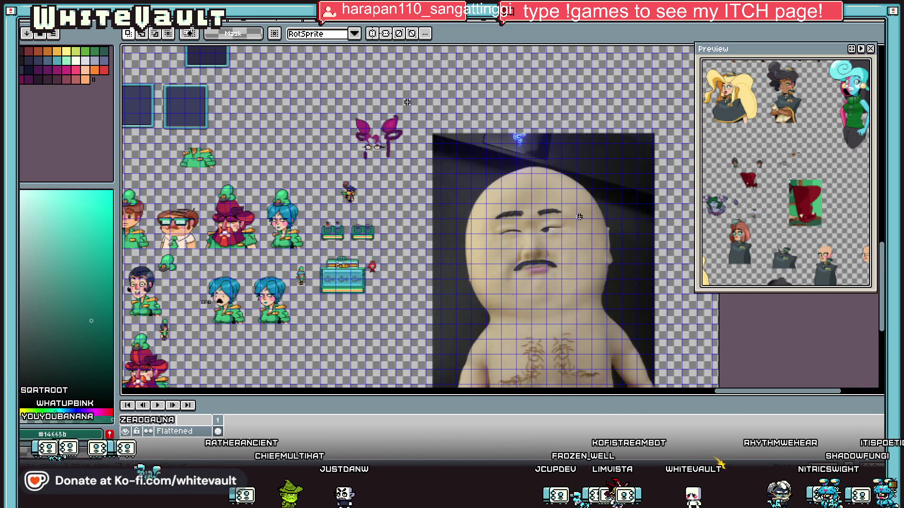
{"action": "scroll", "coordinate": [579, 217], "scroll_direction": "up", "scroll_amount": 2}
{"action": "scroll", "coordinate": [579, 216], "scroll_direction": "down", "scroll_amount": 2}
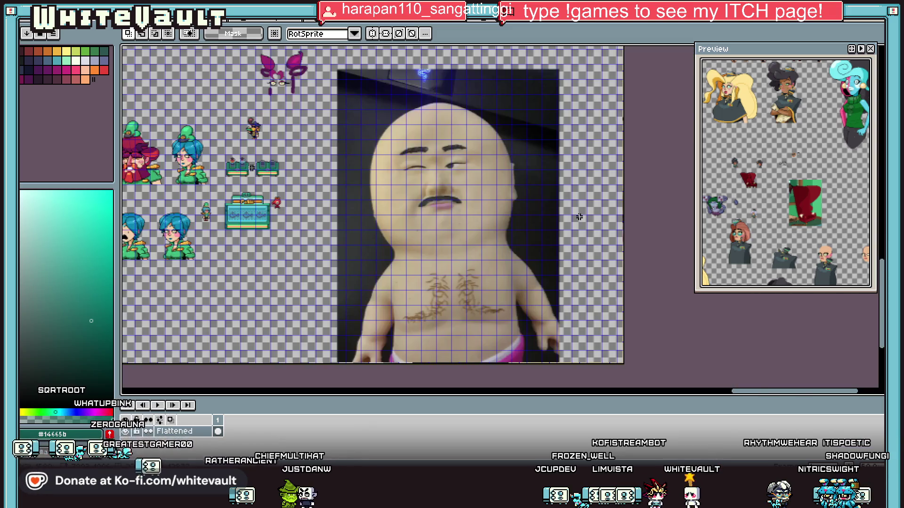
{"action": "scroll", "coordinate": [579, 217], "scroll_direction": "up", "scroll_amount": 1}
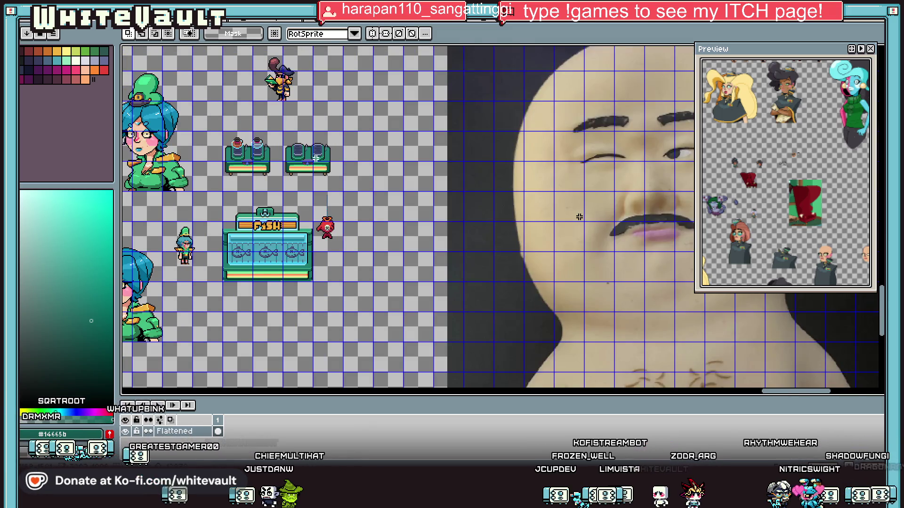
{"action": "scroll", "coordinate": [579, 217], "scroll_direction": "down", "scroll_amount": 1}
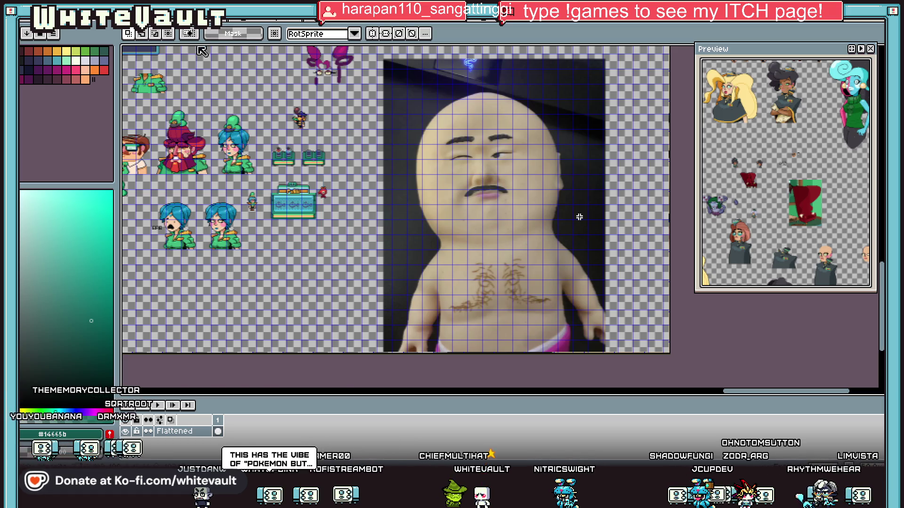
{"action": "key", "text": "plus"}
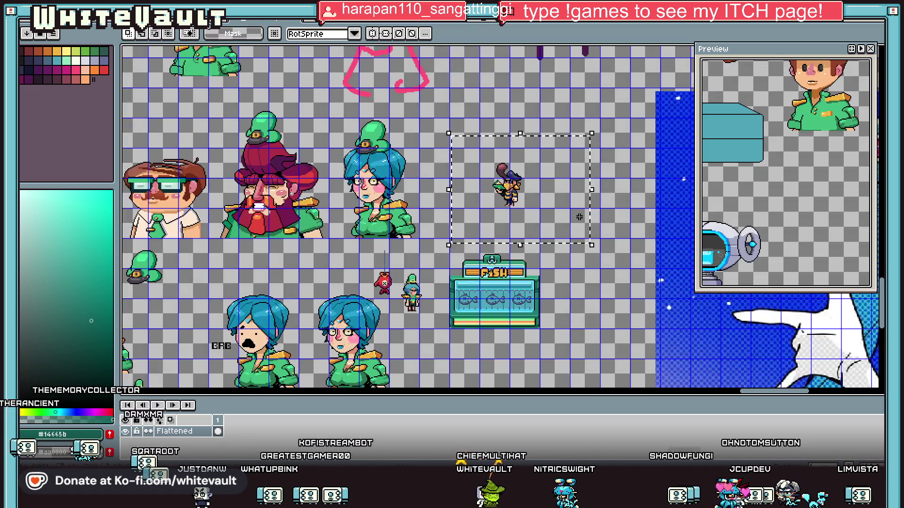
{"action": "key", "text": "ctrl+Tab"}
- Select the t, th and su weekday buttons and drag them down into a lower row
{"action": "scroll", "coordinate": [471, 235], "scroll_direction": "down", "scroll_amount": 2}
{"action": "scroll", "coordinate": [622, 198], "scroll_direction": "up", "scroll_amount": 2}
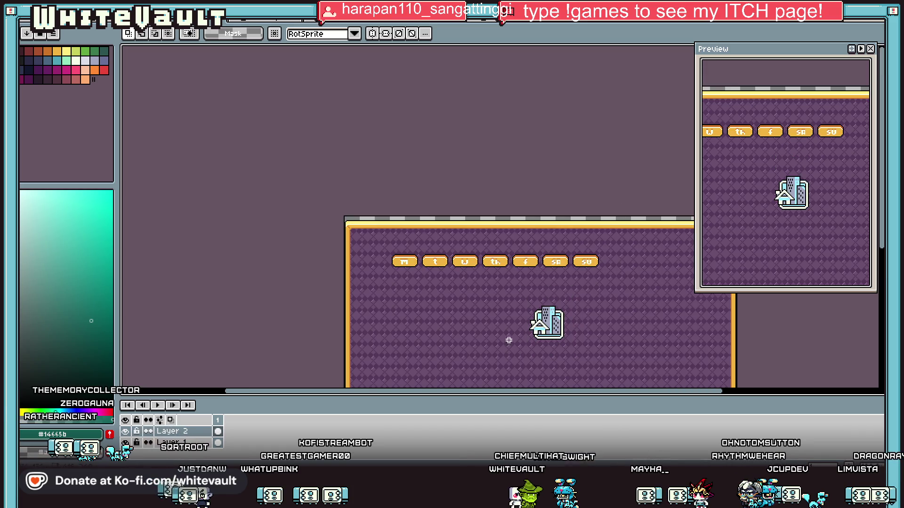
{"action": "scroll", "coordinate": [426, 260], "scroll_direction": "up", "scroll_amount": 1}
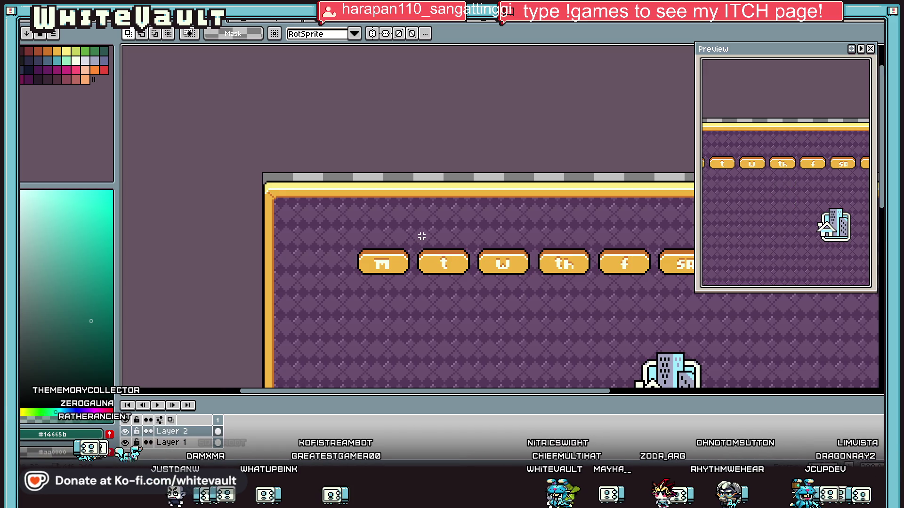
{"action": "scroll", "coordinate": [421, 236], "scroll_direction": "down", "scroll_amount": 1}
{"action": "left_click_drag", "start_coordinate": [417, 236], "coordinate": [453, 276]}
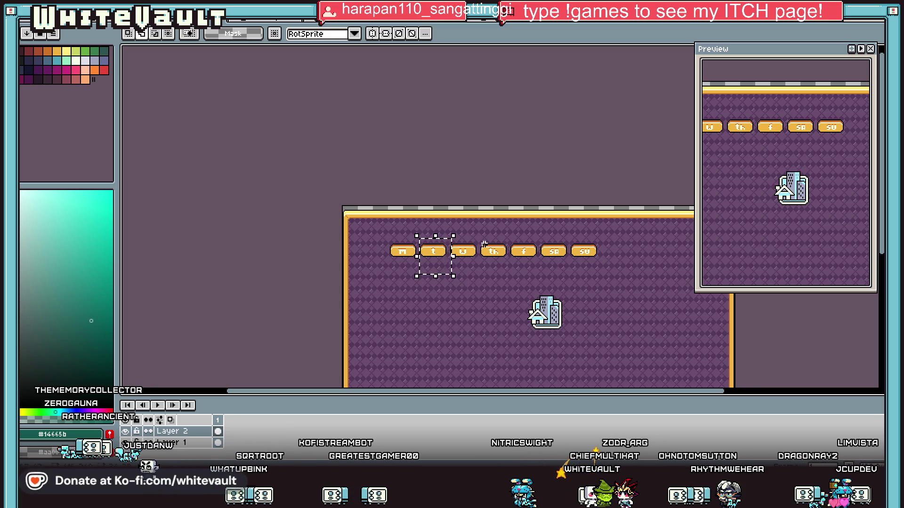
{"action": "left_click_drag", "start_coordinate": [481, 237], "coordinate": [512, 273]}
{"action": "left_click_drag", "start_coordinate": [595, 235], "coordinate": [577, 283]}
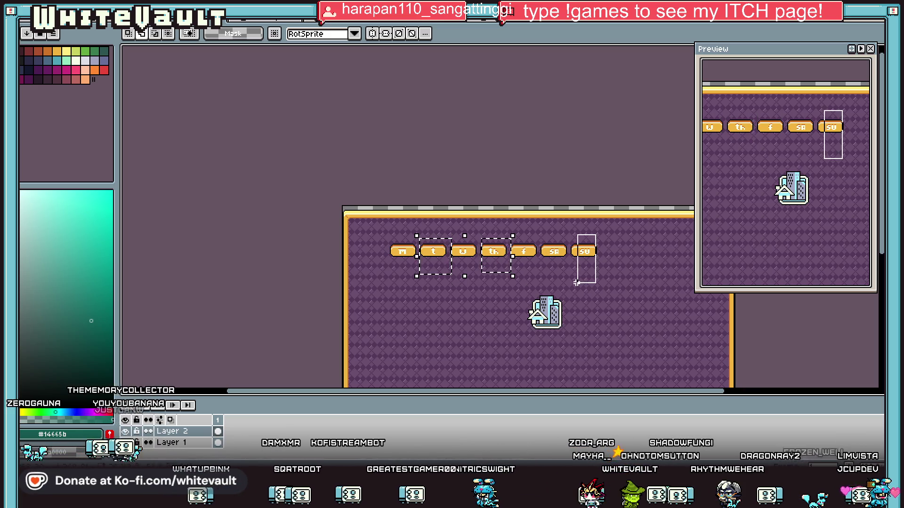
{"action": "mouse_move", "coordinate": [640, 231]}
{"action": "left_mouse_down"}
{"action": "mouse_move", "coordinate": [584, 286]}
{"action": "mouse_move", "coordinate": [571, 285]}
{"action": "mouse_move", "coordinate": [589, 372]}
{"action": "mouse_move", "coordinate": [589, 280]}
{"action": "left_mouse_up"}
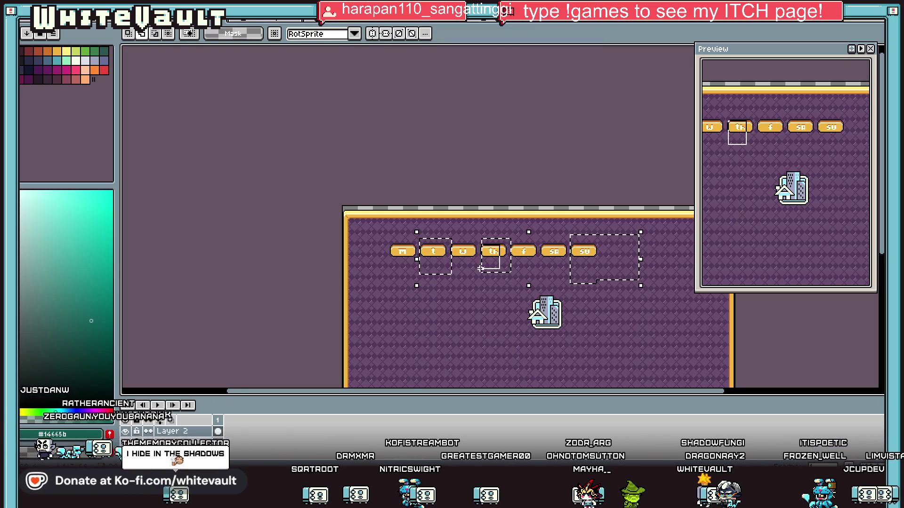
{"action": "left_click_drag", "start_coordinate": [492, 254], "coordinate": [502, 343]}
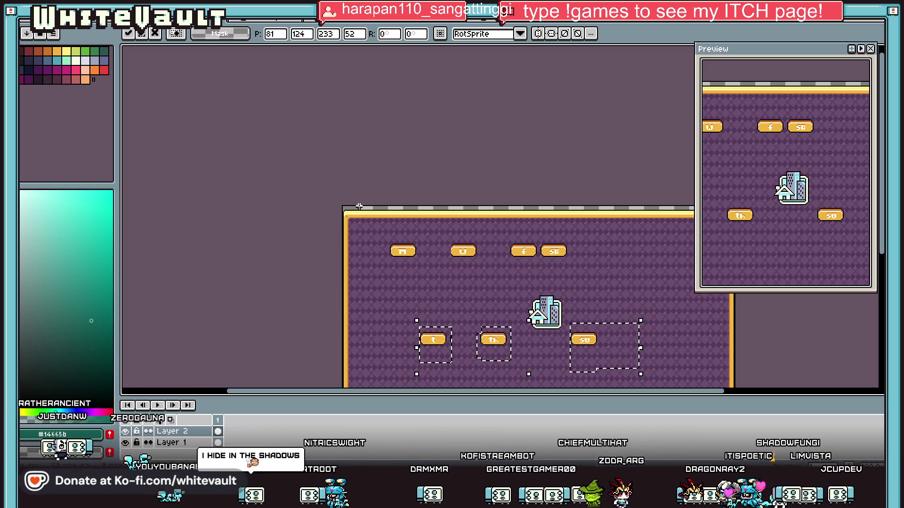
- Move the t, th and su buttons back up into the top row
{"action": "scroll", "coordinate": [429, 265], "scroll_direction": "up", "scroll_amount": 2}
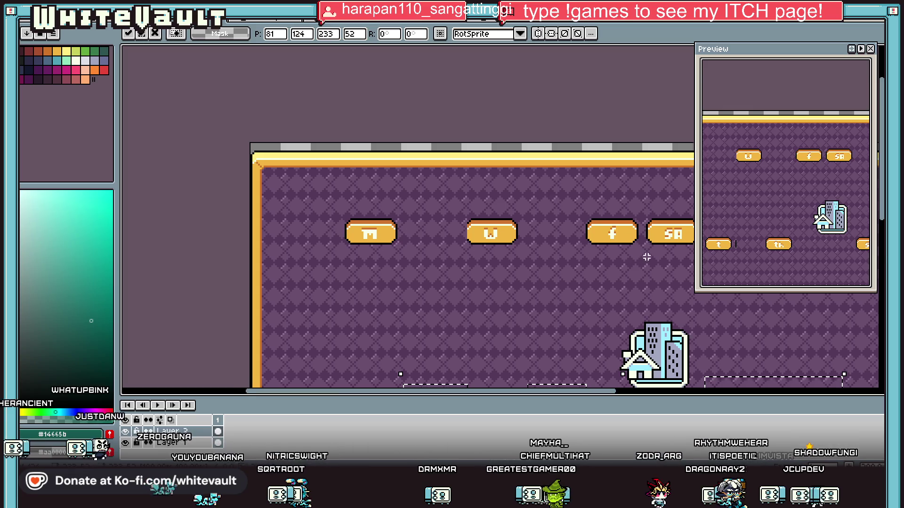
{"action": "scroll", "coordinate": [647, 257], "scroll_direction": "down", "scroll_amount": 2}
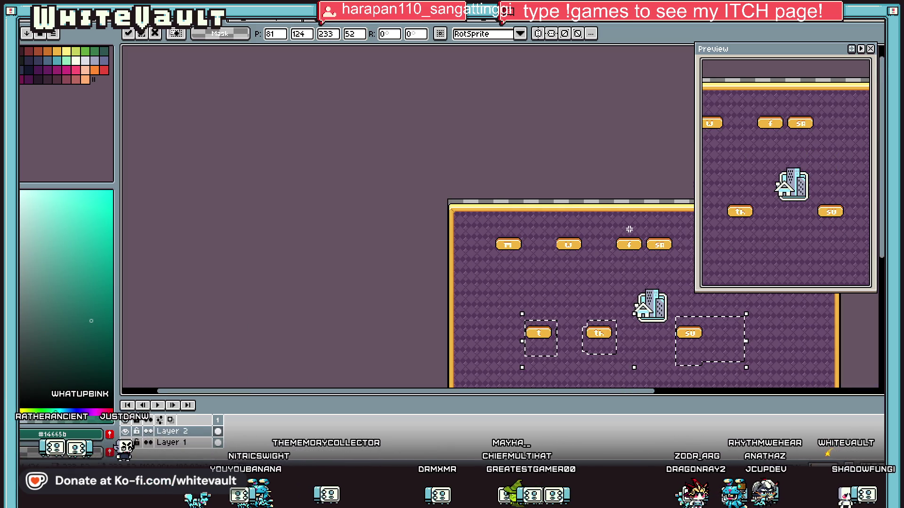
{"action": "left_click_drag", "start_coordinate": [593, 345], "coordinate": [593, 256]}
{"action": "left_click", "coordinate": [593, 345]}
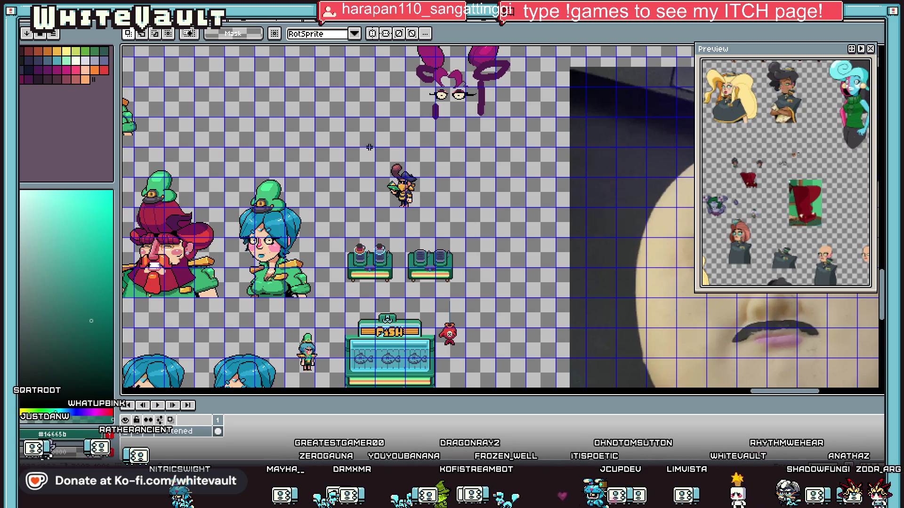
{"action": "scroll", "coordinate": [358, 139], "scroll_direction": "down", "scroll_amount": 2}
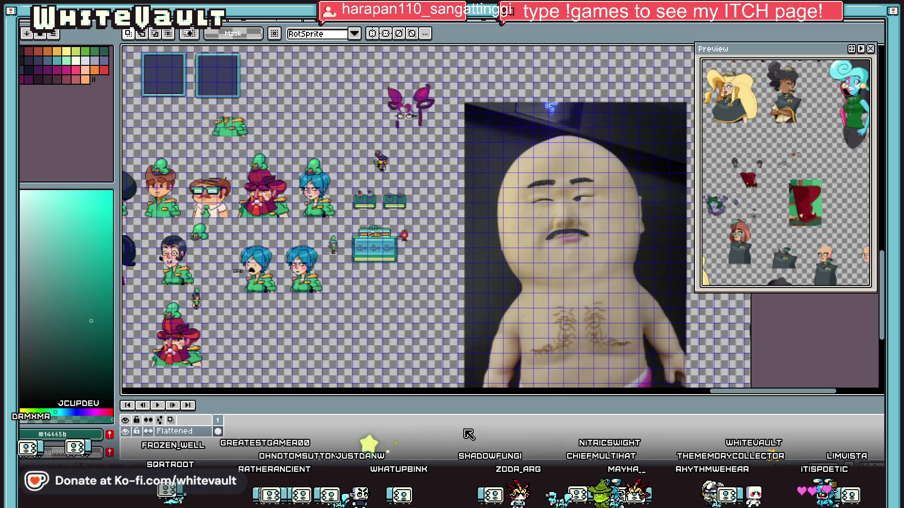
{"action": "scroll", "coordinate": [365, 173], "scroll_direction": "up", "scroll_amount": 1}
{"action": "mouse_move", "coordinate": [202, 128]}
{"action": "left_mouse_down"}
{"action": "mouse_move", "coordinate": [292, 231]}
{"action": "mouse_move", "coordinate": [318, 290]}
{"action": "left_mouse_up"}
{"action": "left_click", "coordinate": [497, 282]}
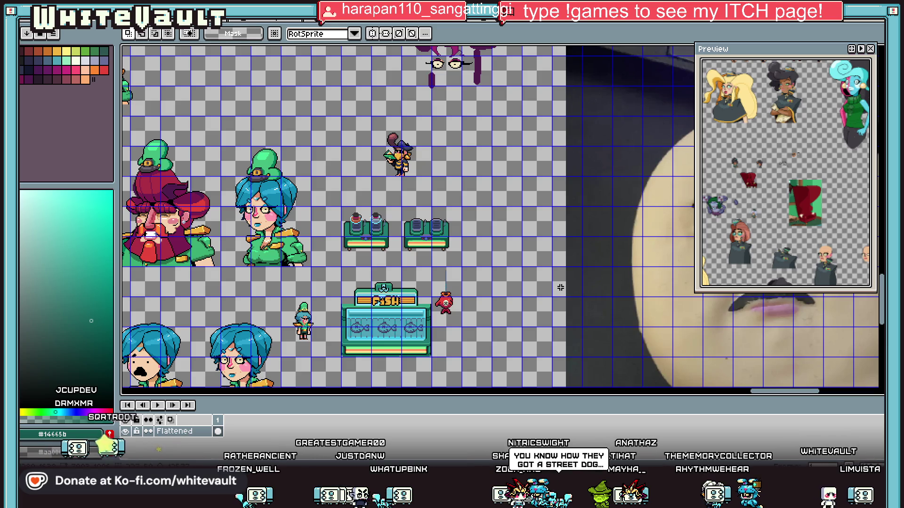
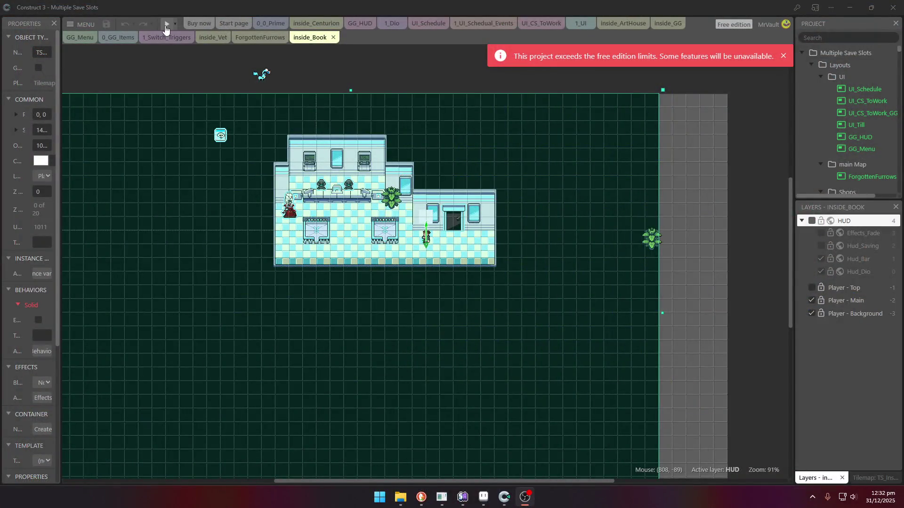
- Preview the game in a maximized window, then close the preview
{"action": "left_click", "coordinate": [166, 24]}
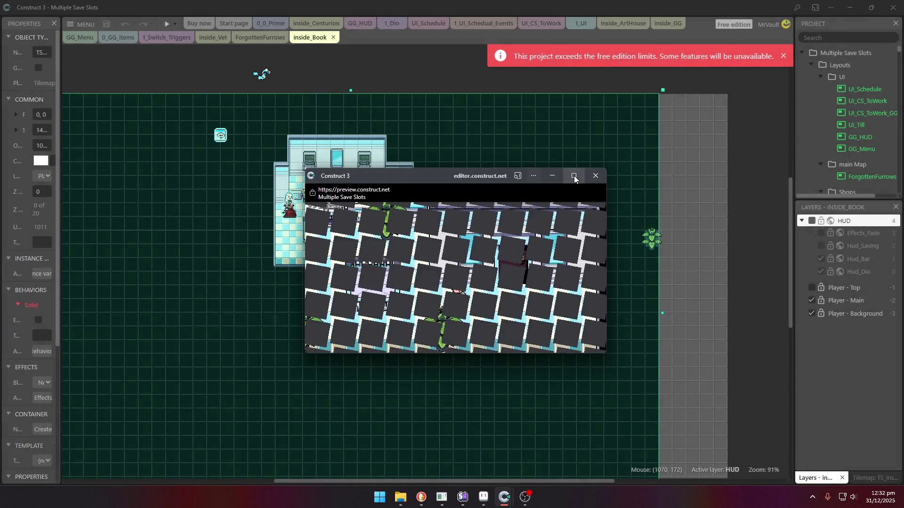
{"action": "left_click", "coordinate": [574, 176]}
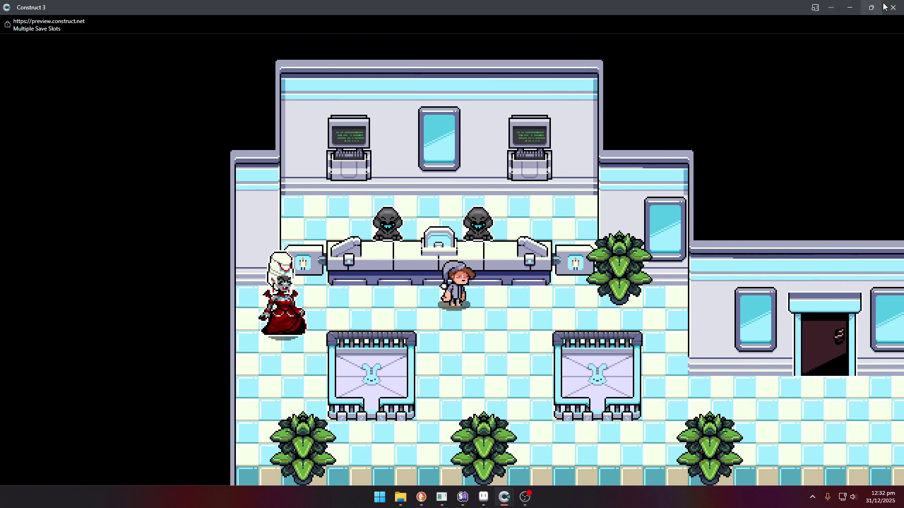
{"action": "left_click", "coordinate": [885, 7]}
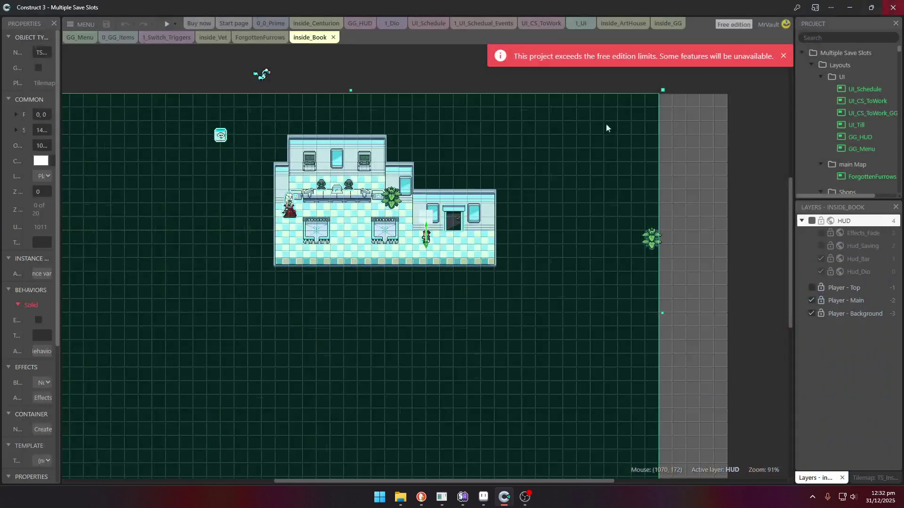
- Select an NPC sprite, preview the game again, close it, and select the vampire lady NPC
{"action": "left_click", "coordinate": [266, 78]}
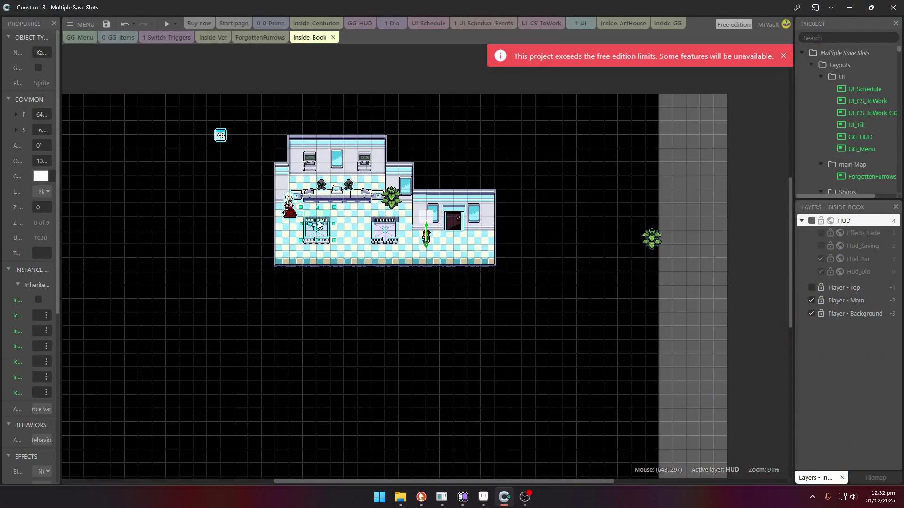
{"action": "left_click", "coordinate": [162, 22]}
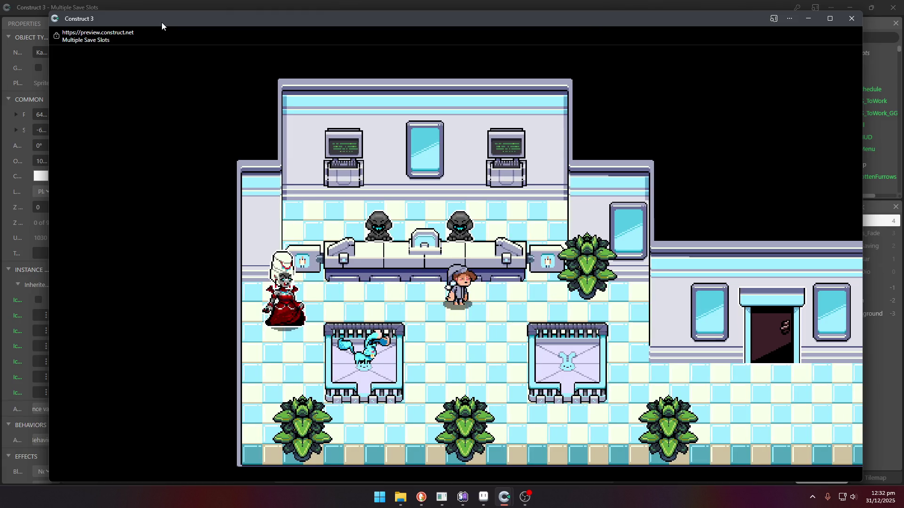
{"action": "left_click", "coordinate": [852, 18]}
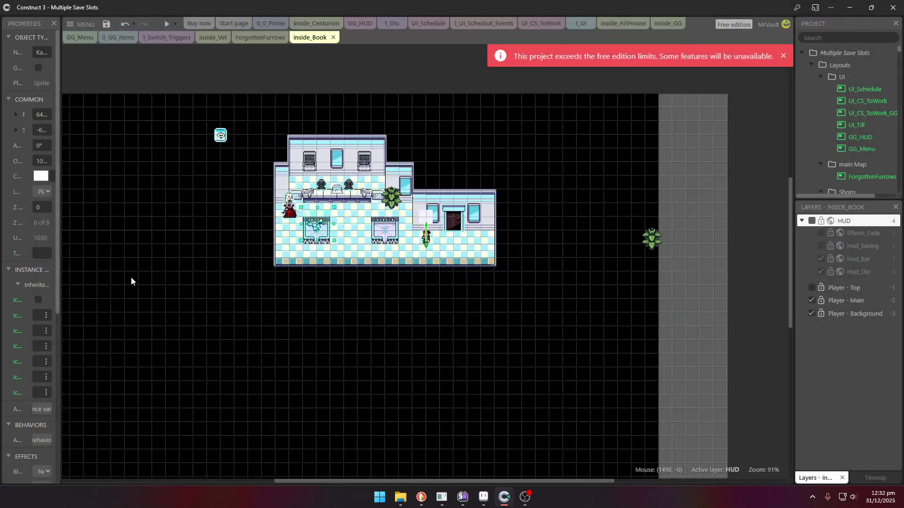
{"action": "left_click", "coordinate": [292, 212]}
- Browse the NPC's NPC_Vamp1, NPC_VampireDip, Intro_Lay_Colour and NPC_Kabbit_Gal animations, then return to the layout
{"action": "double_click", "coordinate": [287, 210]}
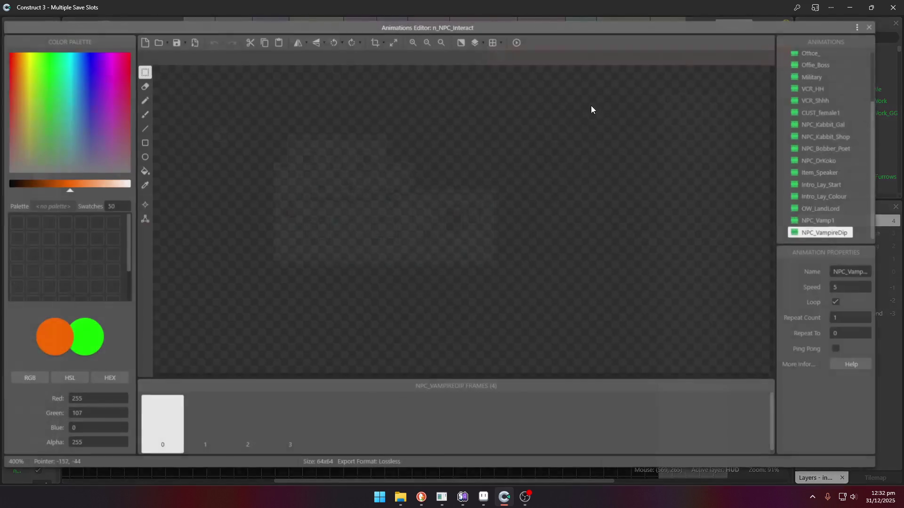
{"action": "left_click", "coordinate": [826, 221]}
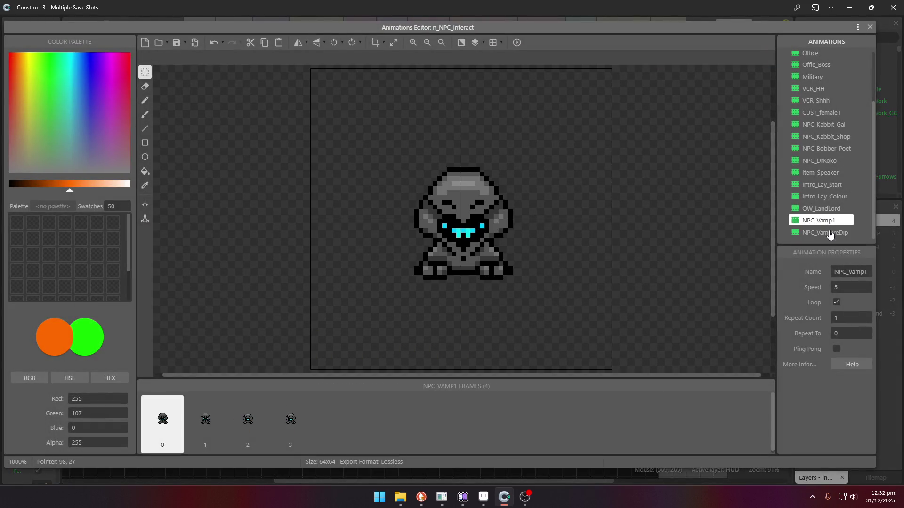
{"action": "left_click", "coordinate": [829, 234]}
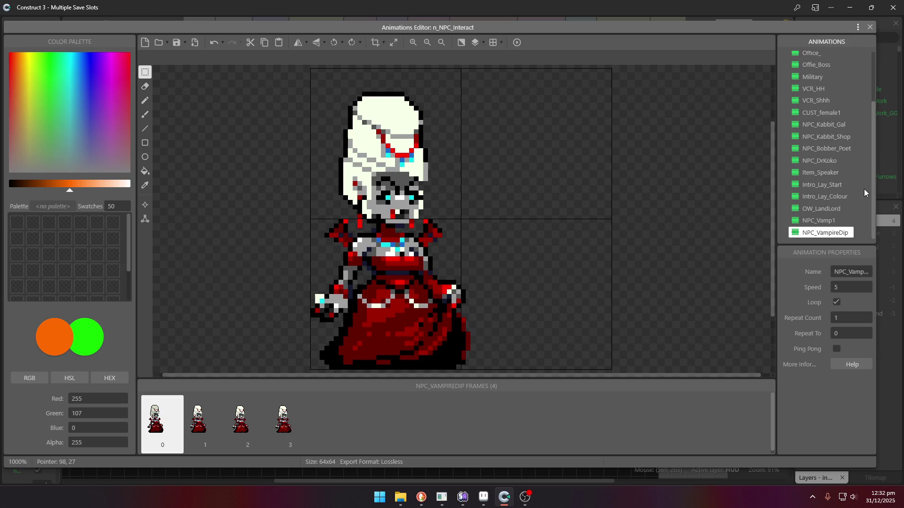
{"action": "left_click", "coordinate": [834, 197]}
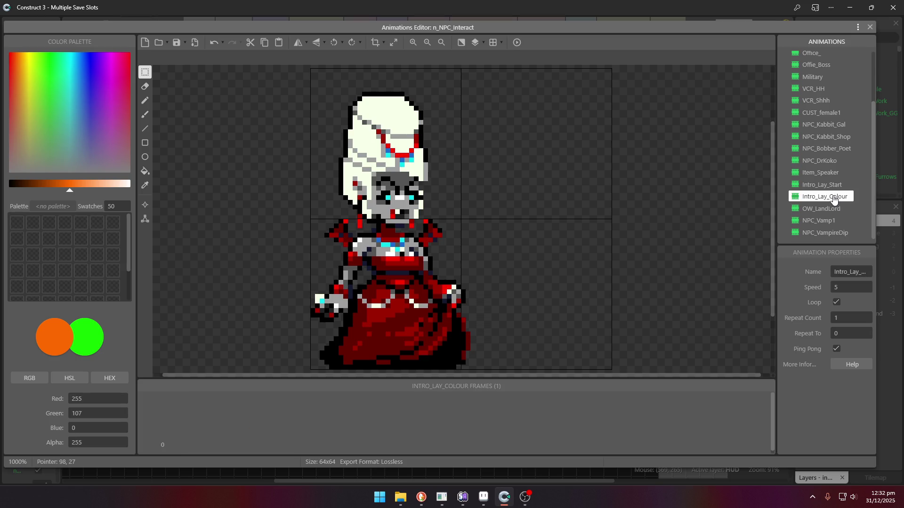
{"action": "left_click", "coordinate": [833, 124]}
{"action": "left_click", "coordinate": [870, 28]}
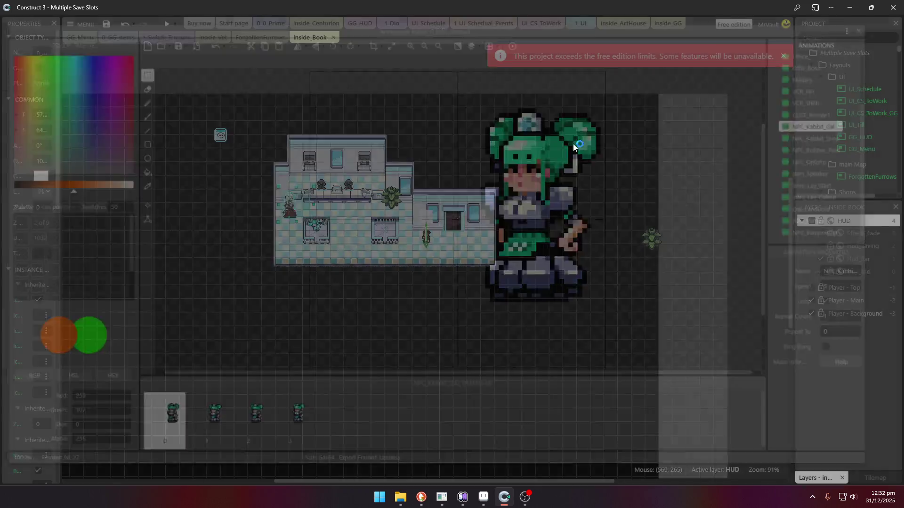
- Set the NPC's Initial animation to NPC_Kabbit_Gal
{"action": "left_click_drag", "start_coordinate": [61, 333], "coordinate": [241, 364]}
{"action": "scroll", "coordinate": [183, 346], "scroll_direction": "down", "scroll_amount": 15}
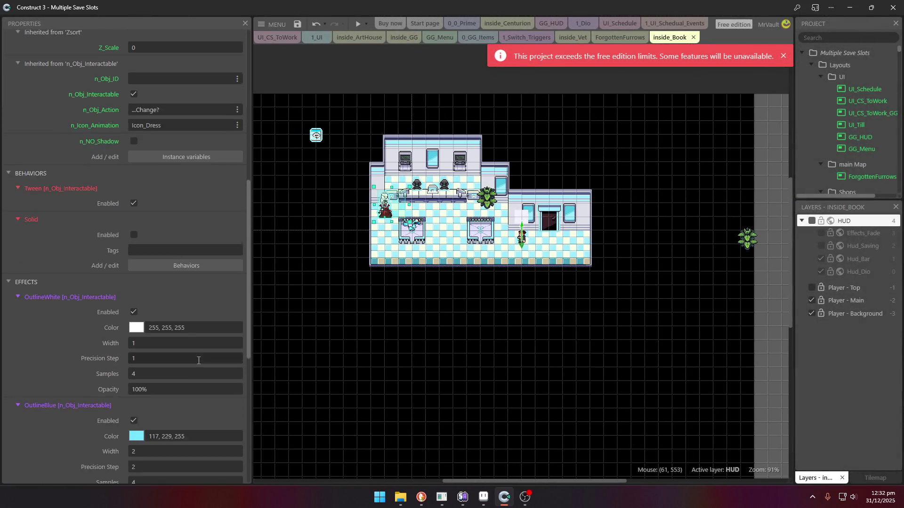
{"action": "left_click", "coordinate": [183, 359]}
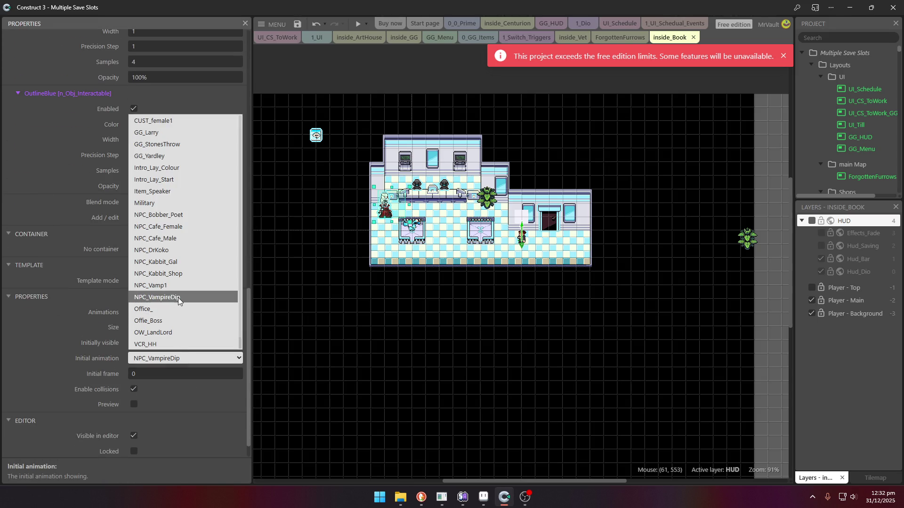
{"action": "left_click", "coordinate": [176, 262]}
- Mirror the NPC to size -64 x 64, move it to 608, 288, and launch a preview
{"action": "scroll", "coordinate": [157, 226], "scroll_direction": "up", "scroll_amount": 10}
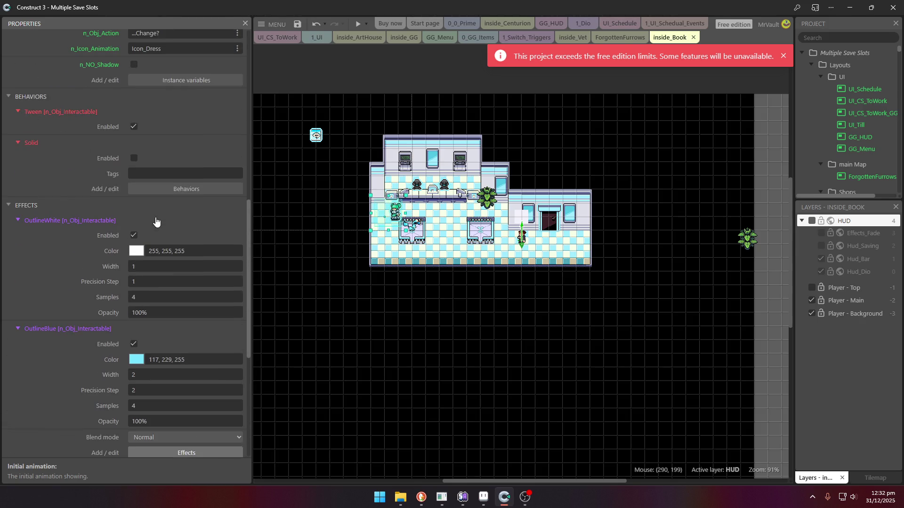
{"action": "scroll", "coordinate": [155, 286], "scroll_direction": "up", "scroll_amount": 4}
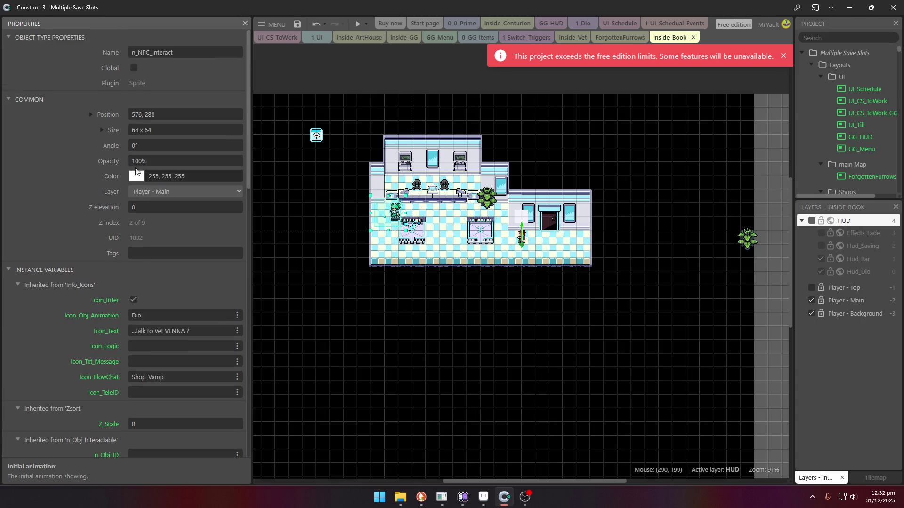
{"action": "left_click", "coordinate": [133, 131]}
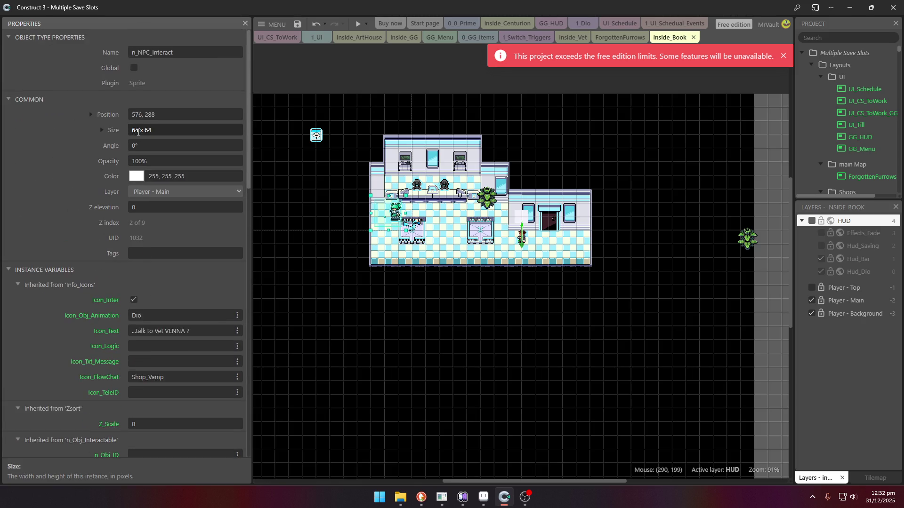
{"action": "type", "text": "-"}
{"action": "key", "text": "Tab"}
{"action": "left_click_drag", "start_coordinate": [370, 217], "coordinate": [395, 217]}
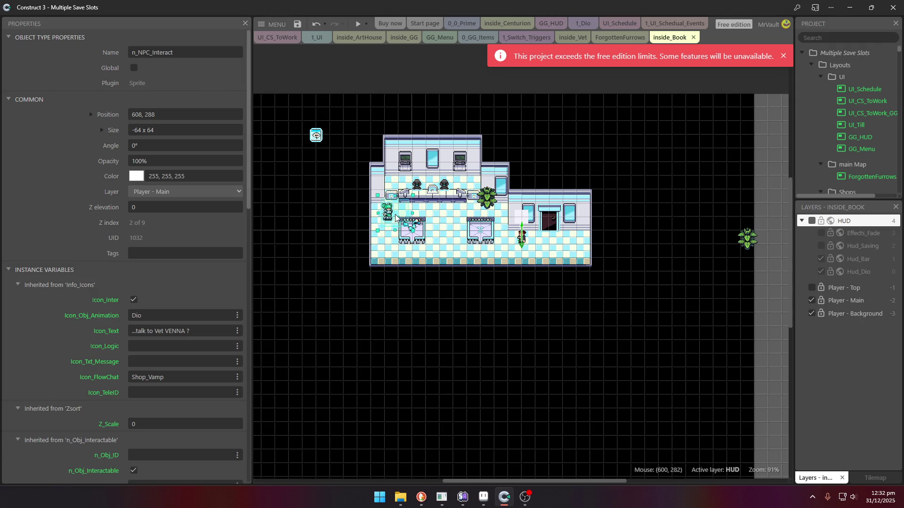
{"action": "left_click", "coordinate": [358, 23]}
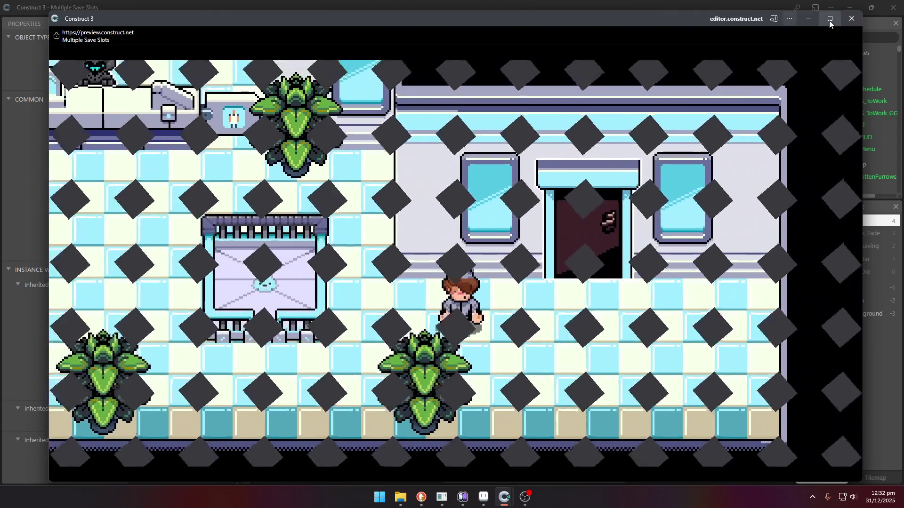
- In the maximized preview, walk the player to the green-haired NPC, then into the right doorway facing the door, and close the preview
{"action": "left_click", "coordinate": [828, 21]}
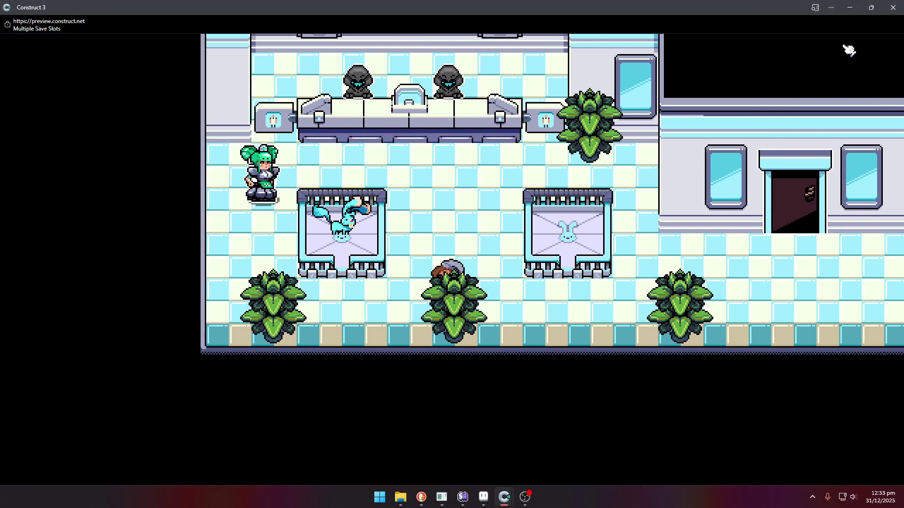
{"action": "key", "text": "Up"}
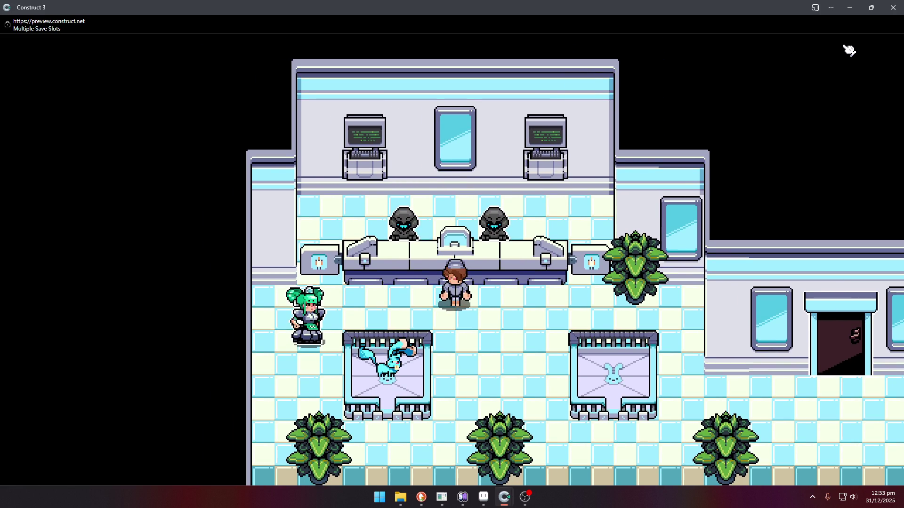
{"action": "key", "text": "Left"}
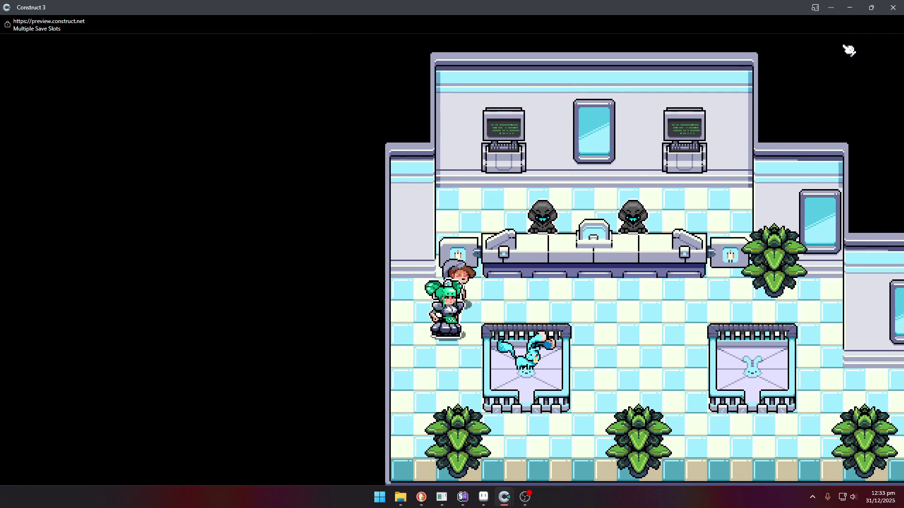
{"action": "key", "text": "Right"}
{"action": "key", "text": "Down"}
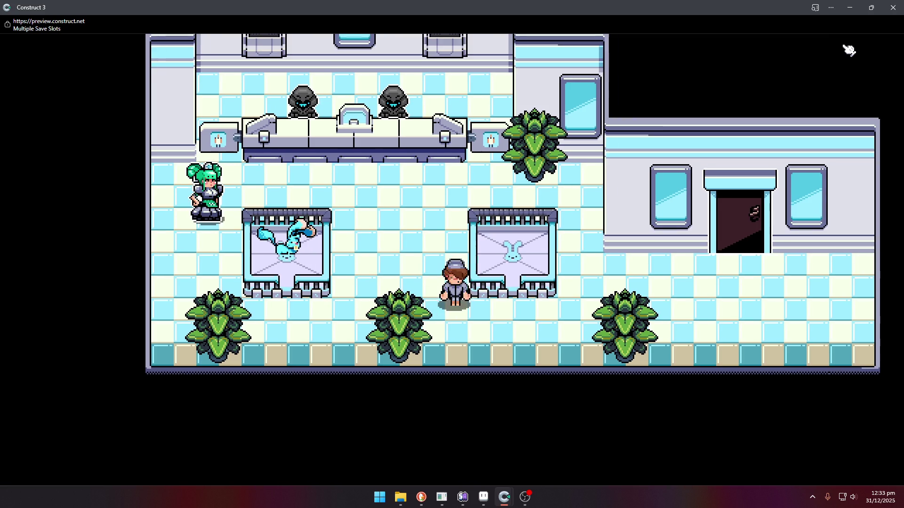
{"action": "key", "text": "Right"}
{"action": "key", "text": "Up"}
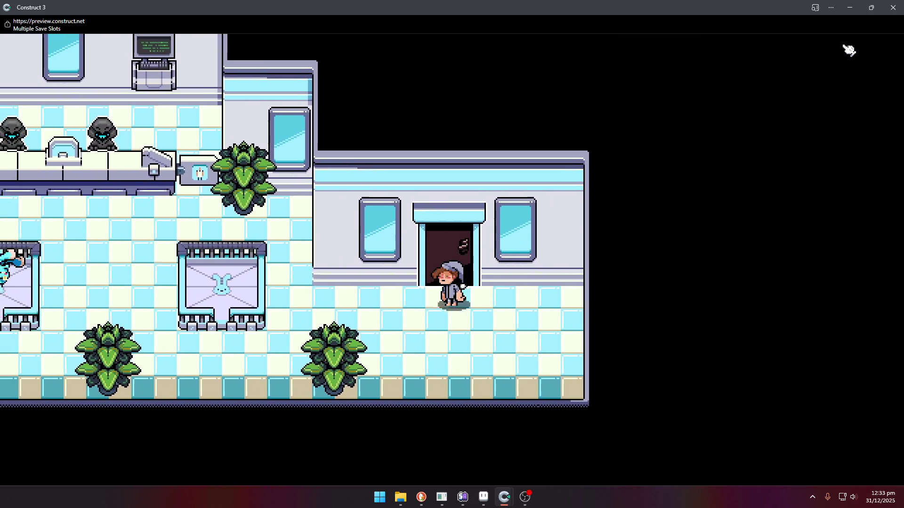
{"action": "key", "text": "Up"}
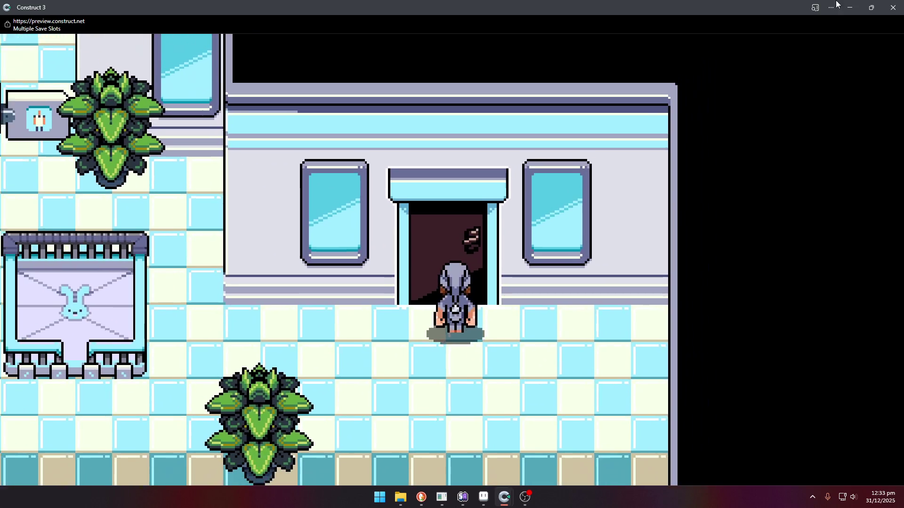
{"action": "left_click", "coordinate": [893, 7]}
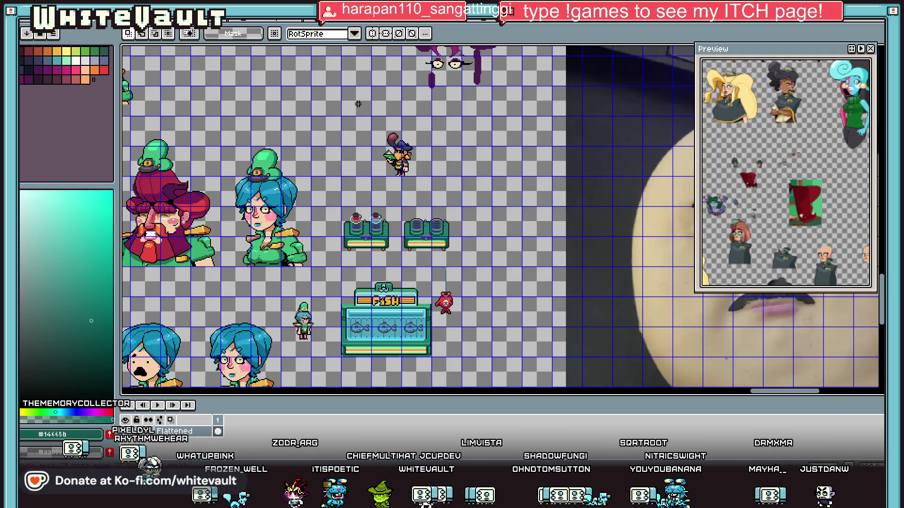
- Bring up the whole character sprite sheet and look around it
{"action": "scroll", "coordinate": [387, 136], "scroll_direction": "up", "scroll_amount": 1}
{"action": "scroll", "coordinate": [389, 136], "scroll_direction": "down", "scroll_amount": 2}
{"action": "scroll", "coordinate": [388, 137], "scroll_direction": "up", "scroll_amount": 3}
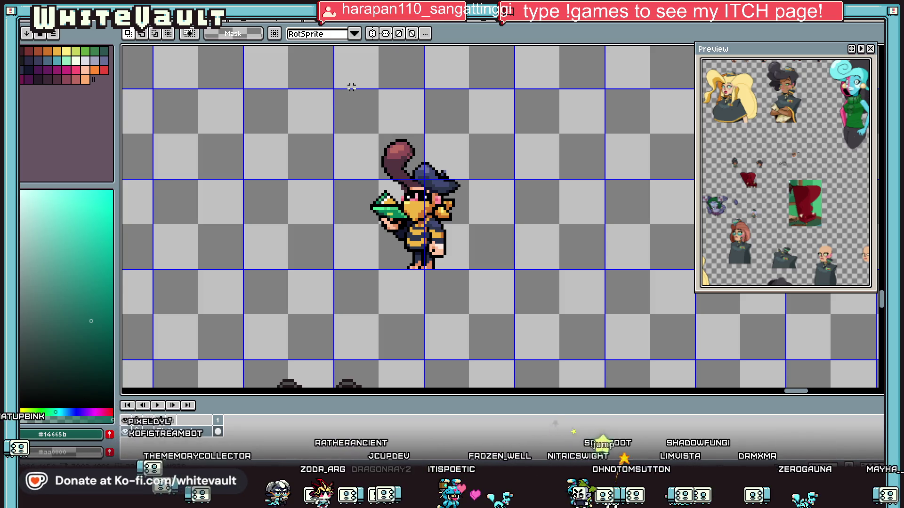
{"action": "key", "text": "ctrl+Tab"}
{"action": "scroll", "coordinate": [187, 177], "scroll_direction": "up", "scroll_amount": 1}
{"action": "scroll", "coordinate": [187, 177], "scroll_direction": "up", "scroll_amount": 1}
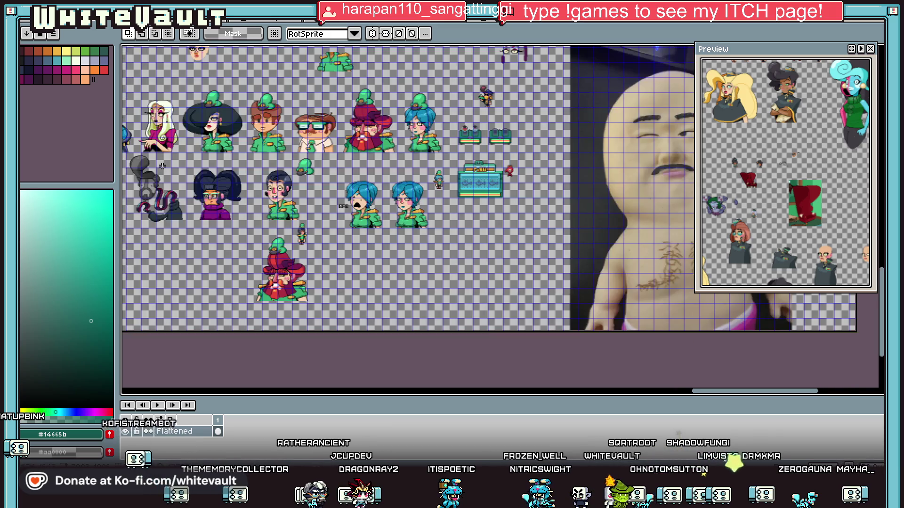
{"action": "mouse_move", "coordinate": [777, 392]}
{"action": "left_mouse_down"}
{"action": "mouse_move", "coordinate": [673, 391]}
{"action": "mouse_move", "coordinate": [692, 391]}
{"action": "left_mouse_up"}
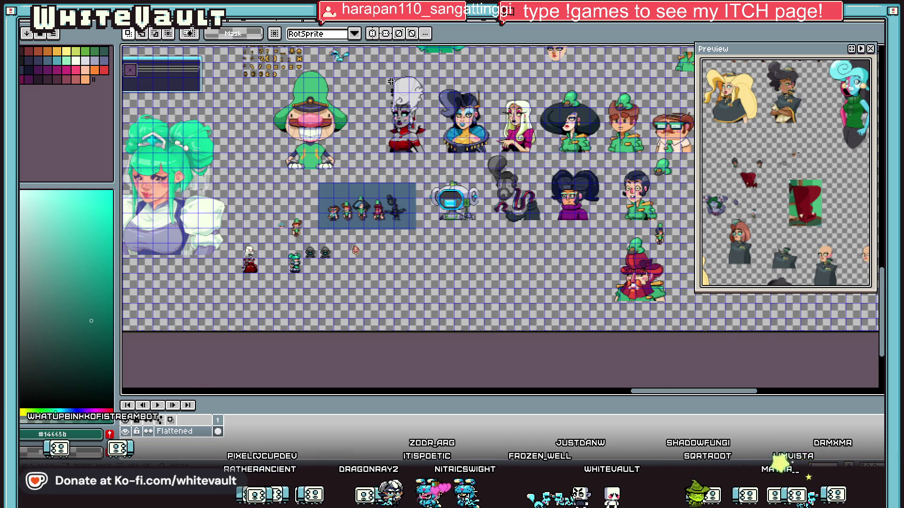
{"action": "scroll", "coordinate": [397, 86], "scroll_direction": "up", "scroll_amount": 1}
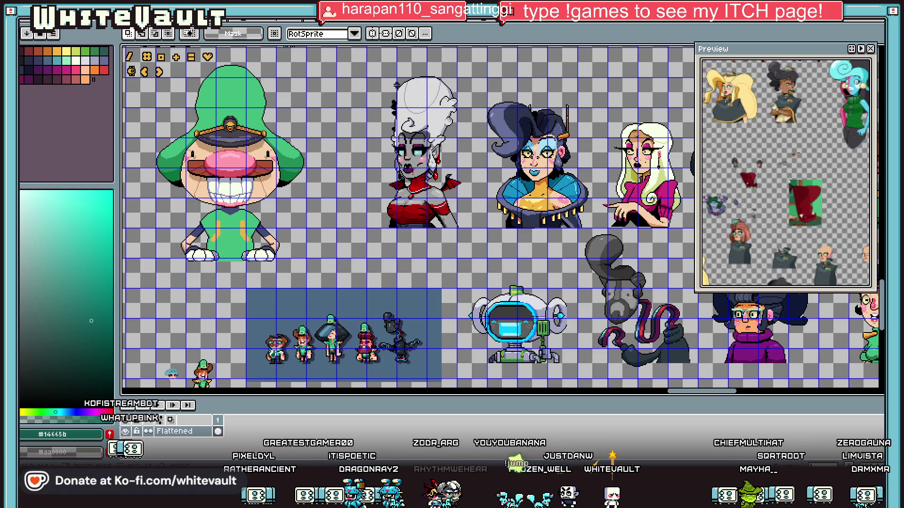
{"action": "left_click_drag", "start_coordinate": [688, 391], "coordinate": [763, 390]}
{"action": "scroll", "coordinate": [477, 83], "scroll_direction": "up", "scroll_amount": 1}
{"action": "scroll", "coordinate": [477, 84], "scroll_direction": "down", "scroll_amount": 1}
{"action": "scroll", "coordinate": [344, 301], "scroll_direction": "down", "scroll_amount": 2}
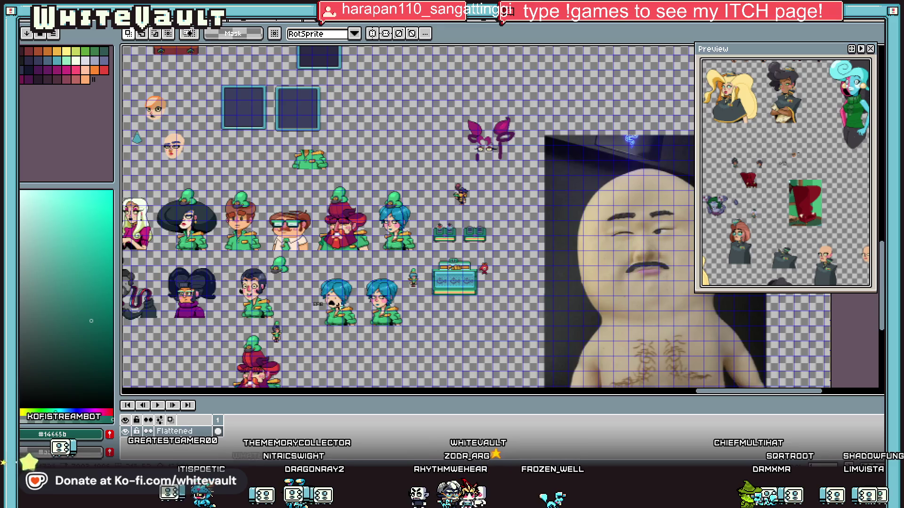
{"action": "scroll", "coordinate": [330, 294], "scroll_direction": "up", "scroll_amount": 1}
{"action": "scroll", "coordinate": [308, 206], "scroll_direction": "down", "scroll_amount": 1}
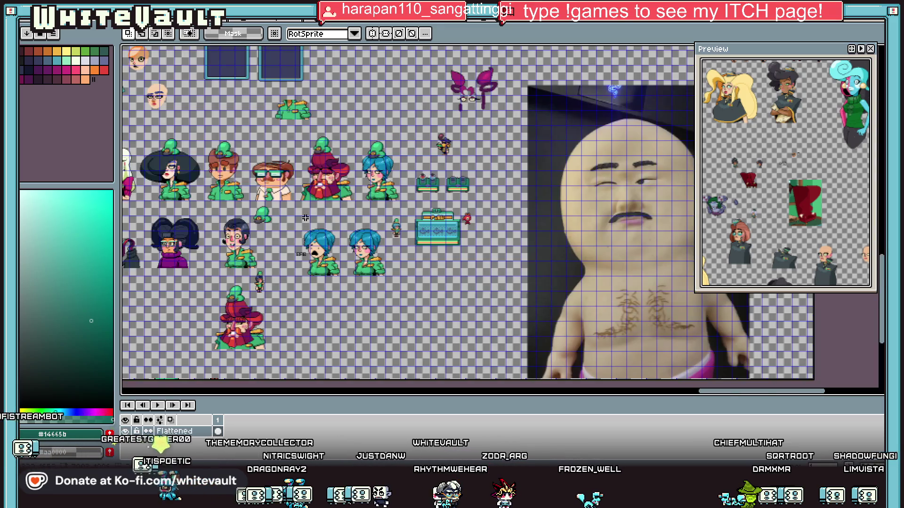
{"action": "scroll", "coordinate": [309, 207], "scroll_direction": "up", "scroll_amount": 1}
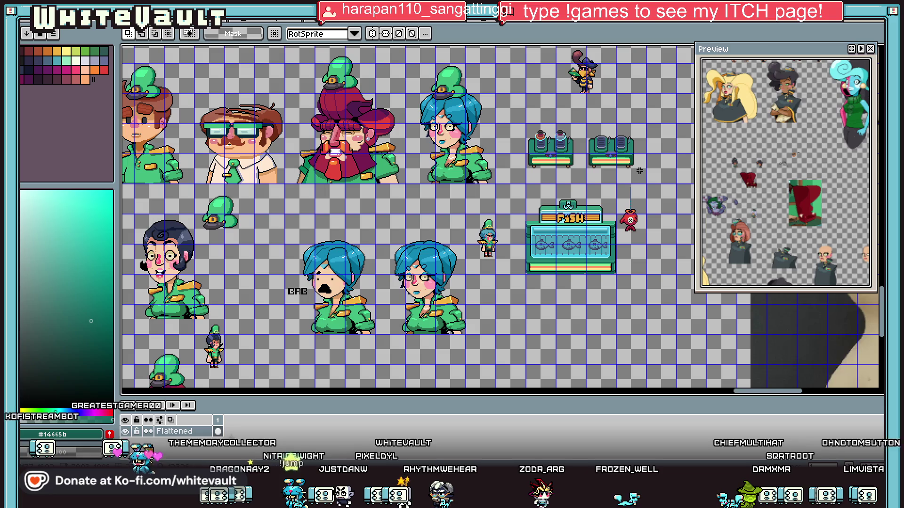
{"action": "scroll", "coordinate": [730, 137], "scroll_direction": "down", "scroll_amount": 3}
{"action": "scroll", "coordinate": [730, 137], "scroll_direction": "up", "scroll_amount": 4}
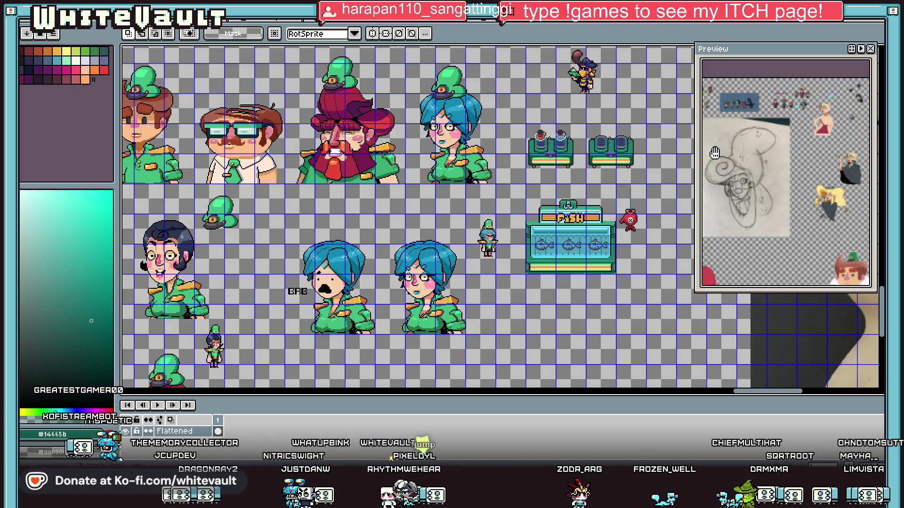
{"action": "scroll", "coordinate": [860, 171], "scroll_direction": "up", "scroll_amount": 2}
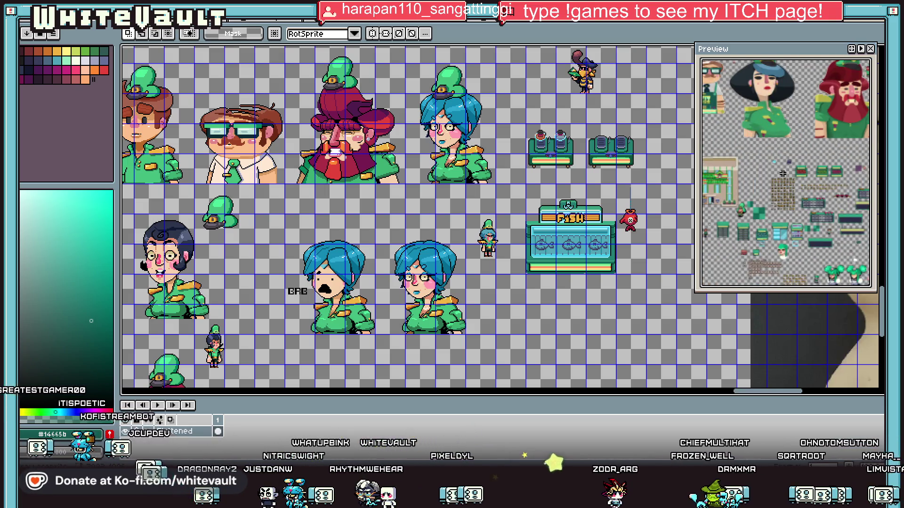
{"action": "scroll", "coordinate": [804, 126], "scroll_direction": "down", "scroll_amount": 4}
{"action": "scroll", "coordinate": [805, 126], "scroll_direction": "up", "scroll_amount": 3}
{"action": "scroll", "coordinate": [762, 137], "scroll_direction": "down", "scroll_amount": 3}
{"action": "scroll", "coordinate": [724, 148], "scroll_direction": "up", "scroll_amount": 1}
{"action": "scroll", "coordinate": [724, 148], "scroll_direction": "down", "scroll_amount": 3}
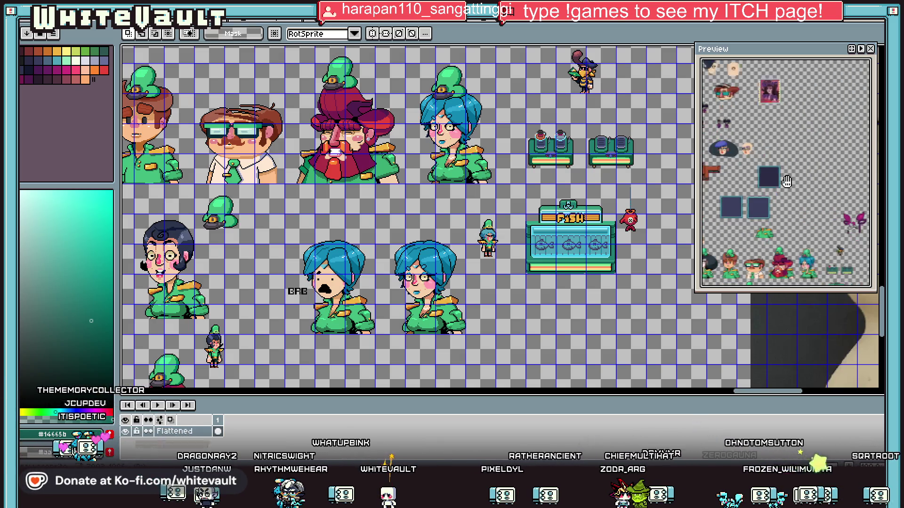
{"action": "scroll", "coordinate": [792, 219], "scroll_direction": "up", "scroll_amount": 5}
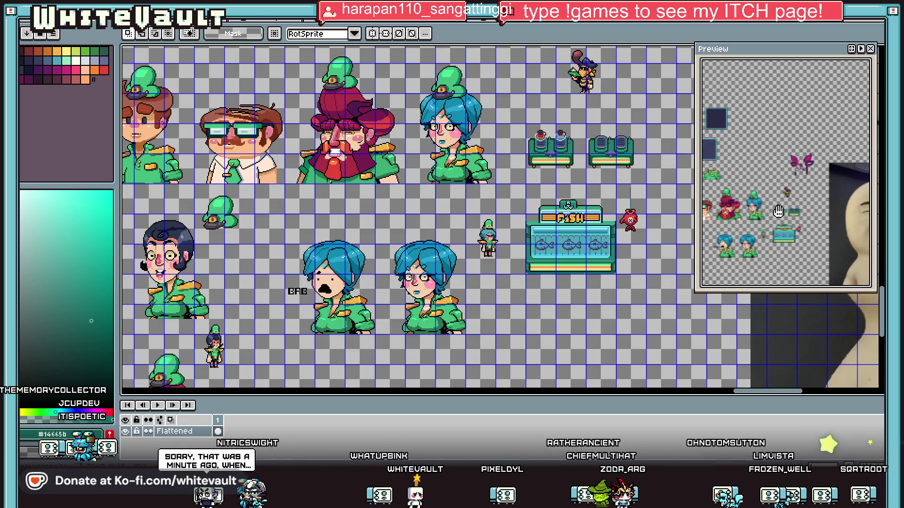
{"action": "scroll", "coordinate": [621, 279], "scroll_direction": "down", "scroll_amount": 3}
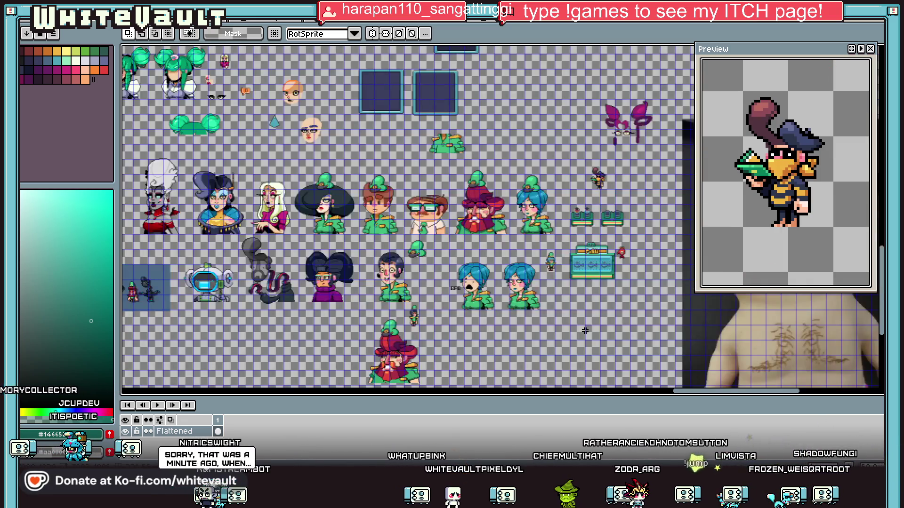
{"action": "scroll", "coordinate": [423, 262], "scroll_direction": "up", "scroll_amount": 3}
- Select the area around the blue-haired sprites and sample the skin peach colour
{"action": "mouse_move", "coordinate": [413, 175]}
{"action": "left_mouse_down"}
{"action": "mouse_move", "coordinate": [328, 314]}
{"action": "mouse_move", "coordinate": [306, 315]}
{"action": "left_mouse_up"}
{"action": "scroll", "coordinate": [448, 319], "scroll_direction": "down", "scroll_amount": 2}
{"action": "scroll", "coordinate": [407, 344], "scroll_direction": "up", "scroll_amount": 2}
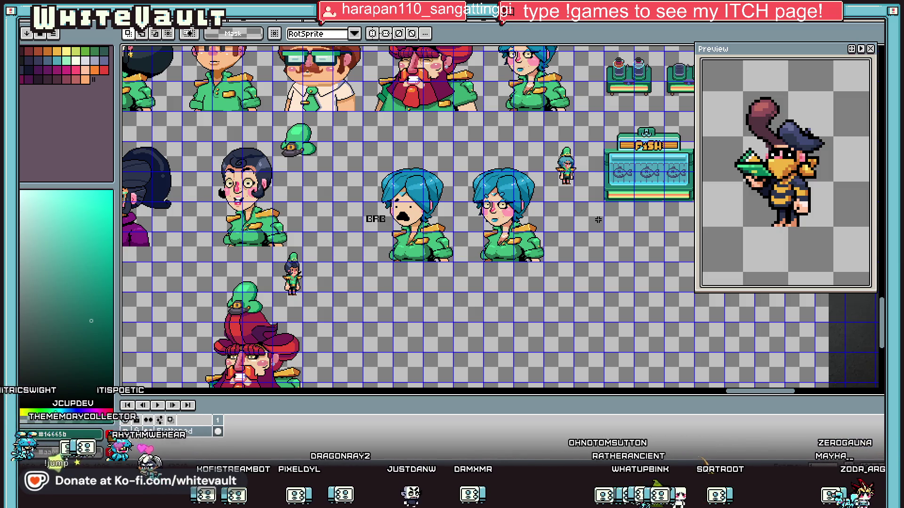
{"action": "key", "text": "i"}
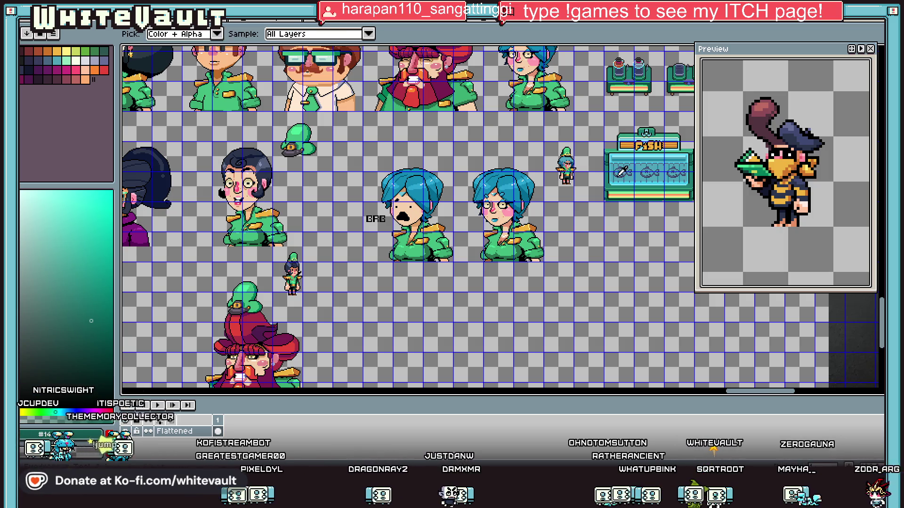
{"action": "left_click", "coordinate": [508, 213]}
{"action": "scroll", "coordinate": [528, 244], "scroll_direction": "down", "scroll_amount": 2}
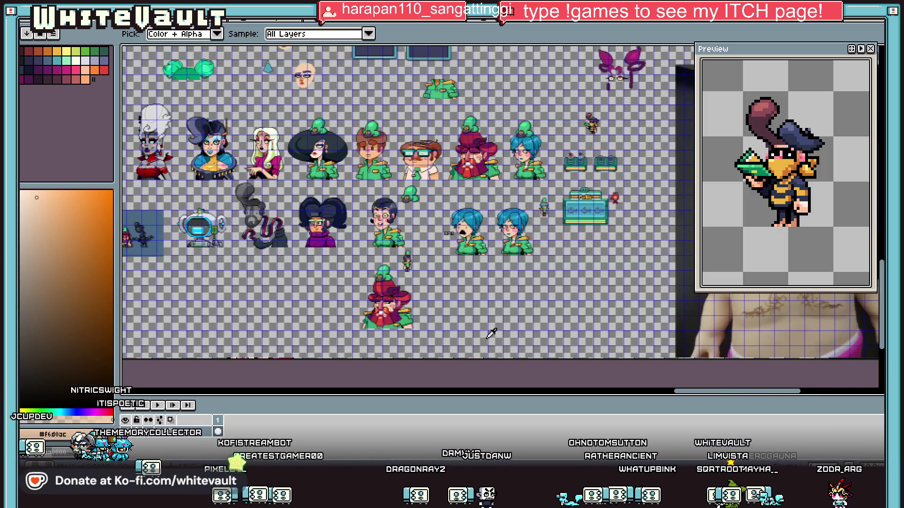
{"action": "scroll", "coordinate": [488, 329], "scroll_direction": "up", "scroll_amount": 2}
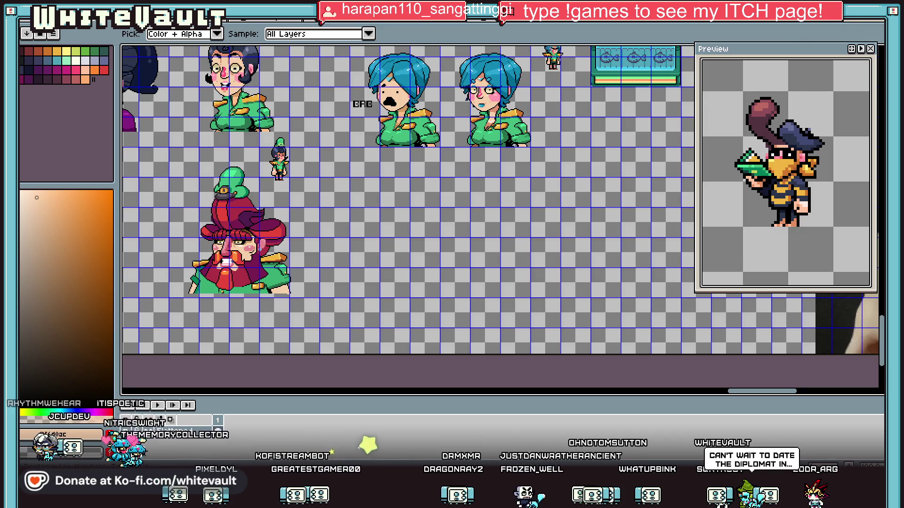
- Marquee-select the small green-hatted character sprite and bring up the BRB sprite sheet
{"action": "key", "text": "m"}
{"action": "mouse_move", "coordinate": [263, 134]}
{"action": "left_mouse_down"}
{"action": "mouse_move", "coordinate": [298, 183]}
{"action": "mouse_move", "coordinate": [316, 114]}
{"action": "left_mouse_up"}
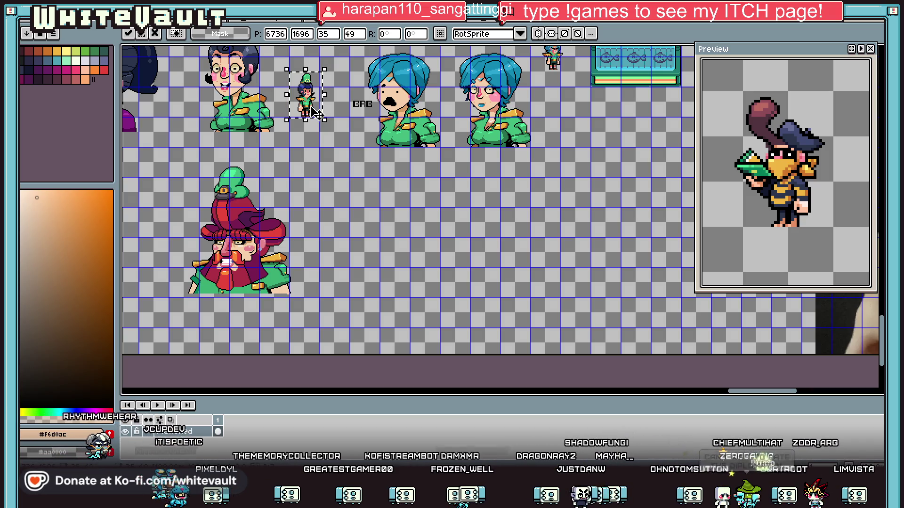
{"action": "left_click", "coordinate": [348, 23]}
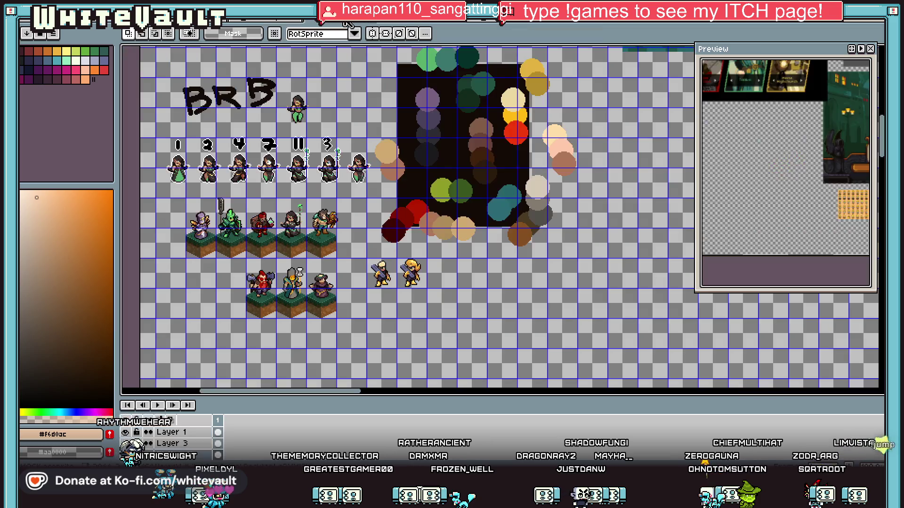
- Look over the other open documents, including the purple calendar UI mockup
{"action": "left_click", "coordinate": [278, 21]}
{"action": "left_click", "coordinate": [208, 23]}
{"action": "scroll", "coordinate": [475, 180], "scroll_direction": "down", "scroll_amount": 1}
{"action": "scroll", "coordinate": [389, 202], "scroll_direction": "up", "scroll_amount": 1}
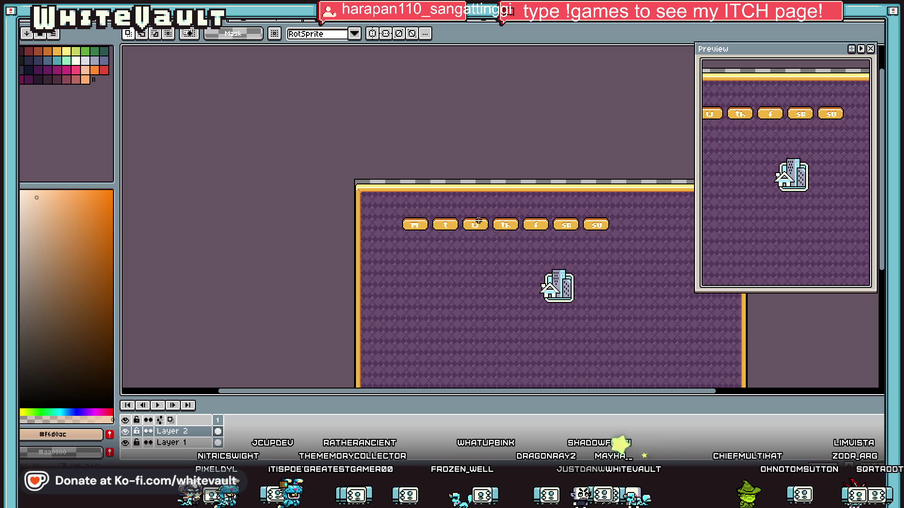
{"action": "scroll", "coordinate": [581, 226], "scroll_direction": "up", "scroll_amount": 1}
{"action": "scroll", "coordinate": [568, 204], "scroll_direction": "down", "scroll_amount": 1}
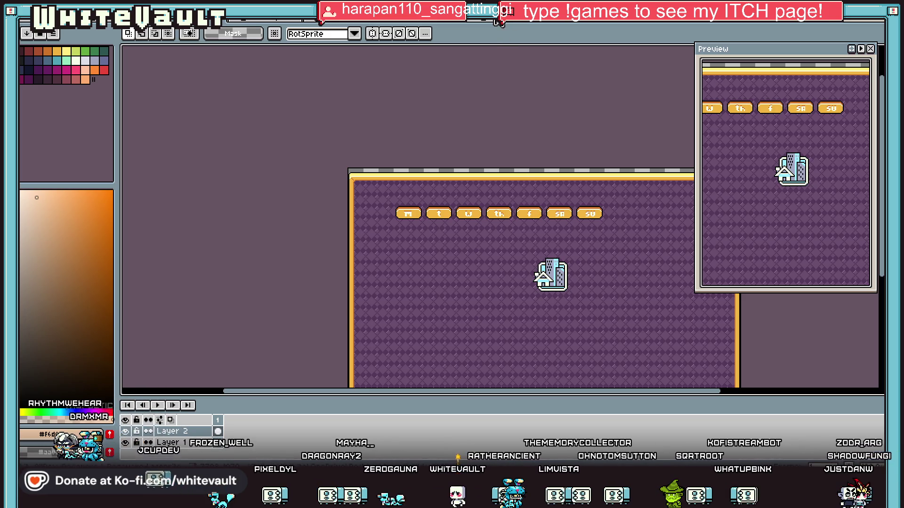
- Return to the character and fish-shop sheet, clear the selection, and browse its lower rows
{"action": "left_click", "coordinate": [499, 21]}
{"action": "left_click", "coordinate": [335, 23]}
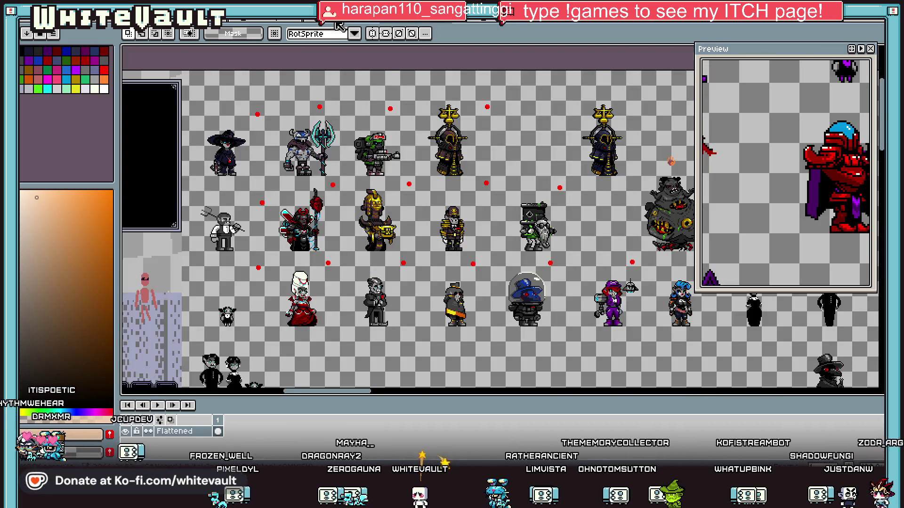
{"action": "left_click", "coordinate": [301, 23]}
{"action": "left_click", "coordinate": [259, 25]}
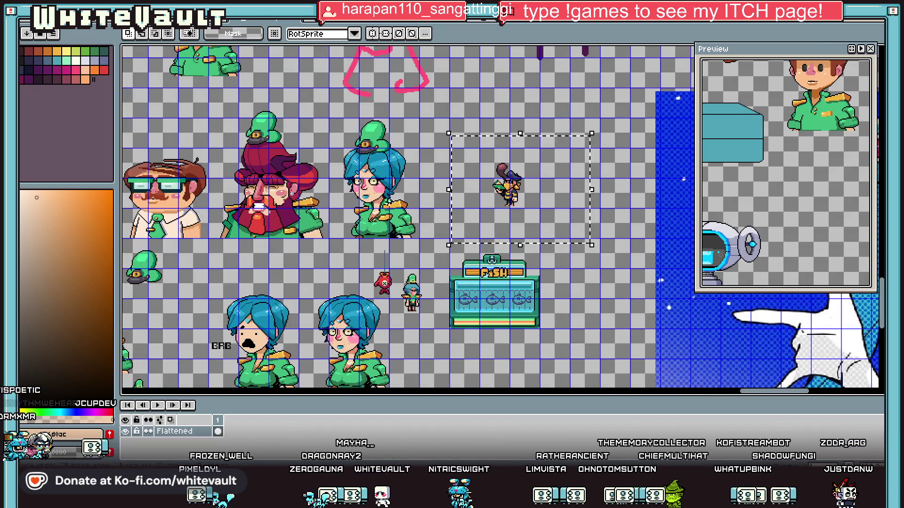
{"action": "scroll", "coordinate": [535, 200], "scroll_direction": "down", "scroll_amount": 1}
{"action": "scroll", "coordinate": [515, 291], "scroll_direction": "up", "scroll_amount": 1}
{"action": "key", "text": "ctrl+d"}
{"action": "key", "text": "i"}
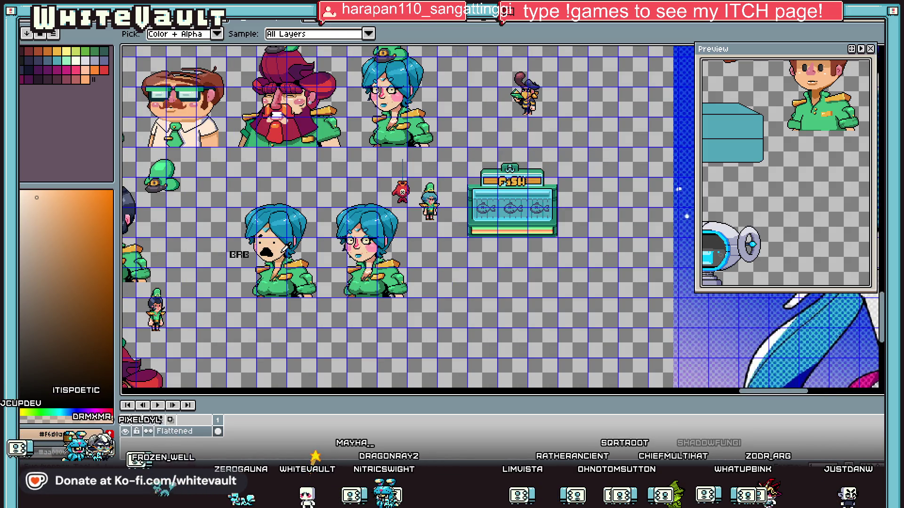
{"action": "scroll", "coordinate": [284, 248], "scroll_direction": "down", "scroll_amount": 1}
{"action": "scroll", "coordinate": [435, 211], "scroll_direction": "up", "scroll_amount": 1}
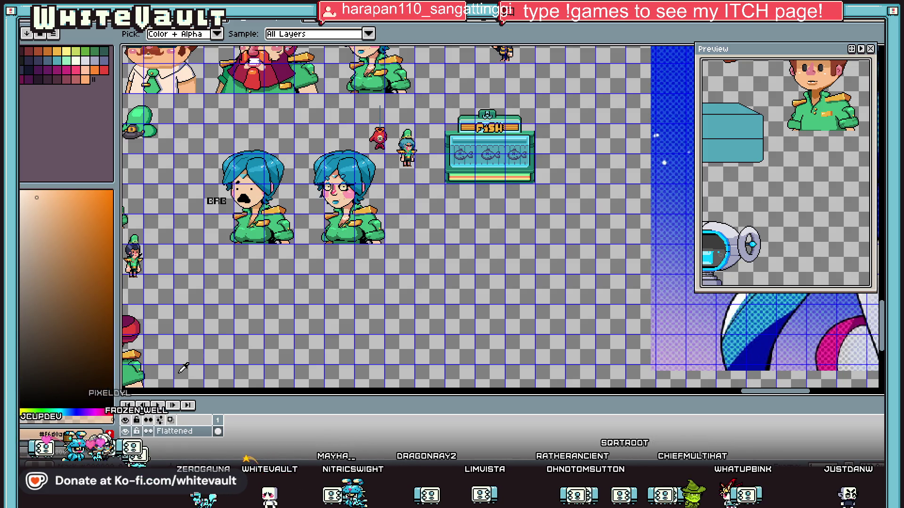
{"action": "mouse_move", "coordinate": [883, 341]}
{"action": "left_mouse_down"}
{"action": "mouse_move", "coordinate": [882, 361]}
{"action": "mouse_move", "coordinate": [883, 352]}
{"action": "left_mouse_up"}
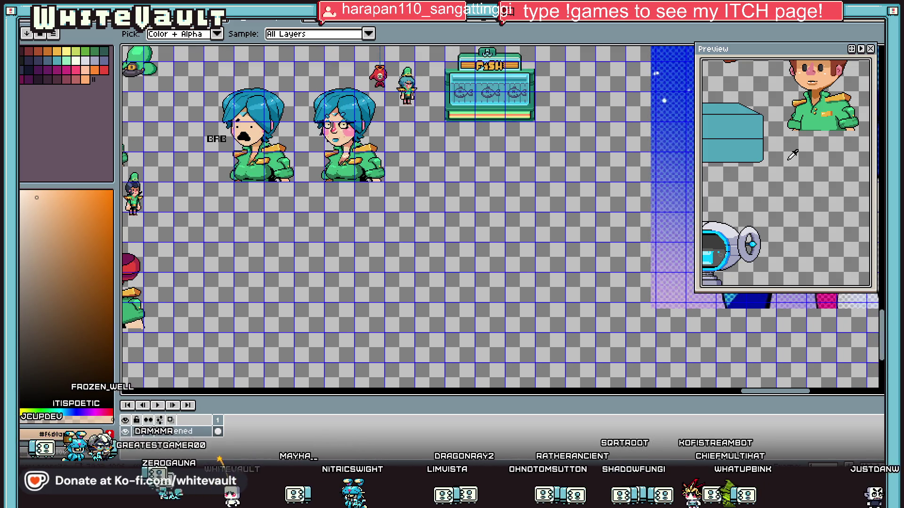
{"action": "scroll", "coordinate": [734, 165], "scroll_direction": "down", "scroll_amount": 2}
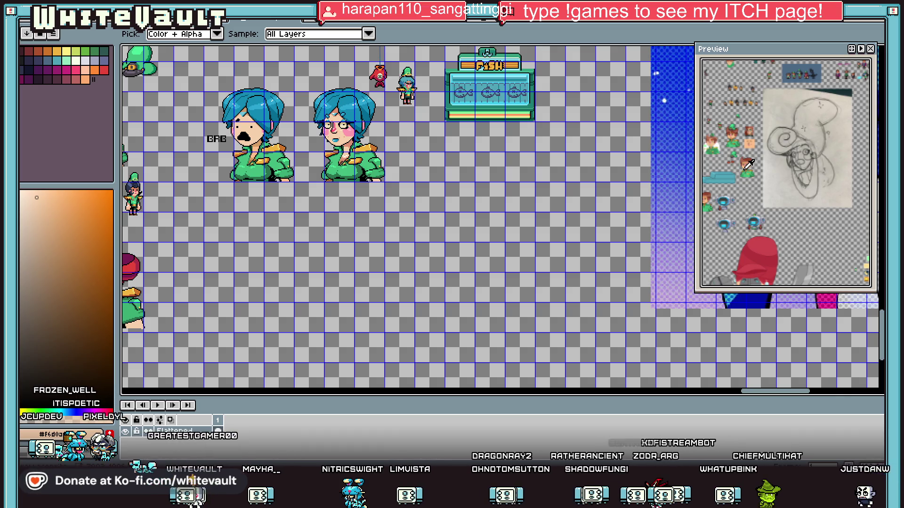
{"action": "scroll", "coordinate": [481, 158], "scroll_direction": "down", "scroll_amount": 2}
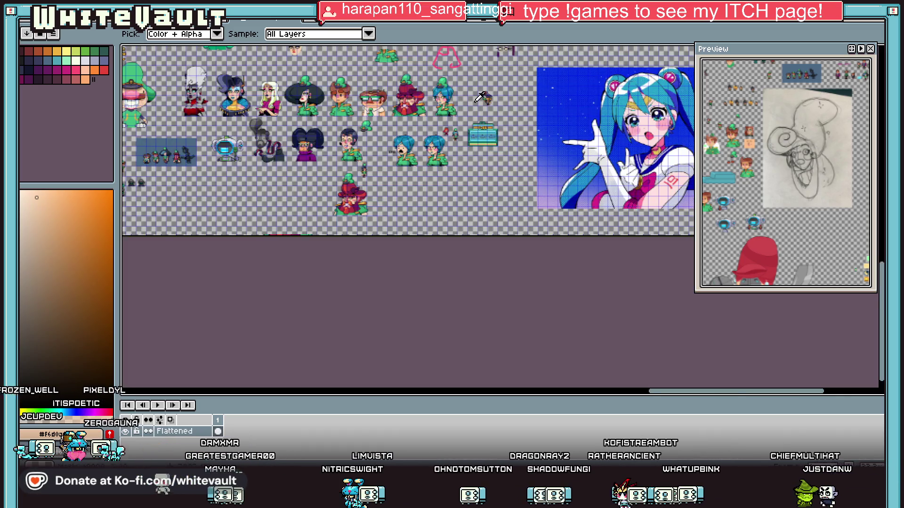
{"action": "scroll", "coordinate": [473, 114], "scroll_direction": "up", "scroll_amount": 1}
- Close KK_raw.aseprite with Don't Save and get the eyedropper ready on the character sheet
{"action": "left_click", "coordinate": [298, 24]}
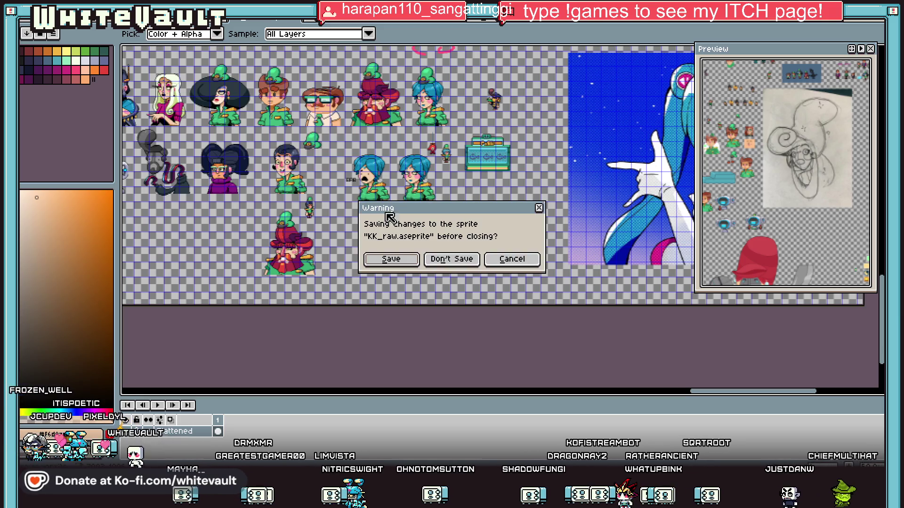
{"action": "left_click", "coordinate": [451, 261]}
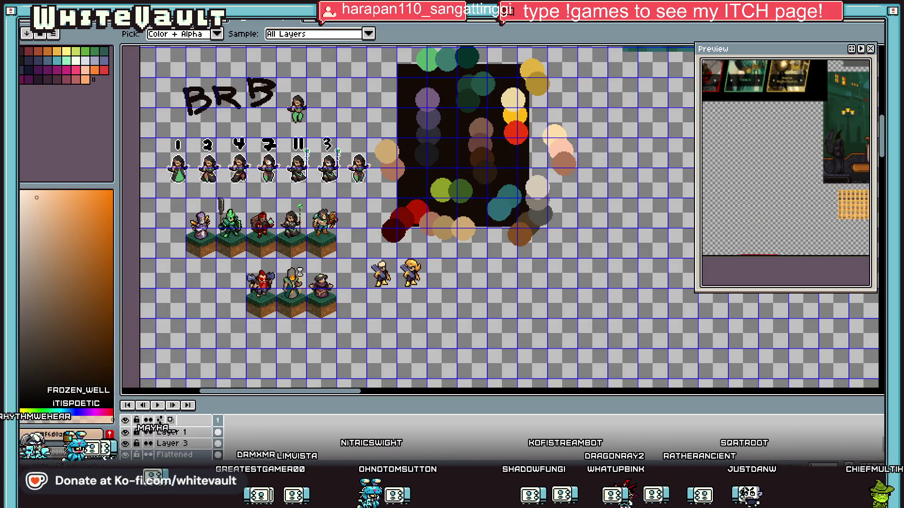
{"action": "scroll", "coordinate": [441, 147], "scroll_direction": "down", "scroll_amount": 3}
{"action": "scroll", "coordinate": [502, 170], "scroll_direction": "up", "scroll_amount": 1}
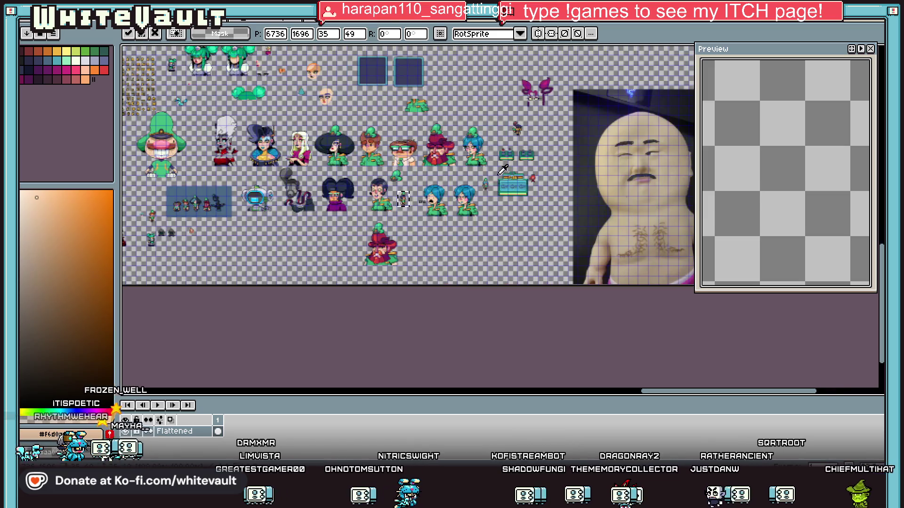
{"action": "scroll", "coordinate": [766, 195], "scroll_direction": "down", "scroll_amount": 3}
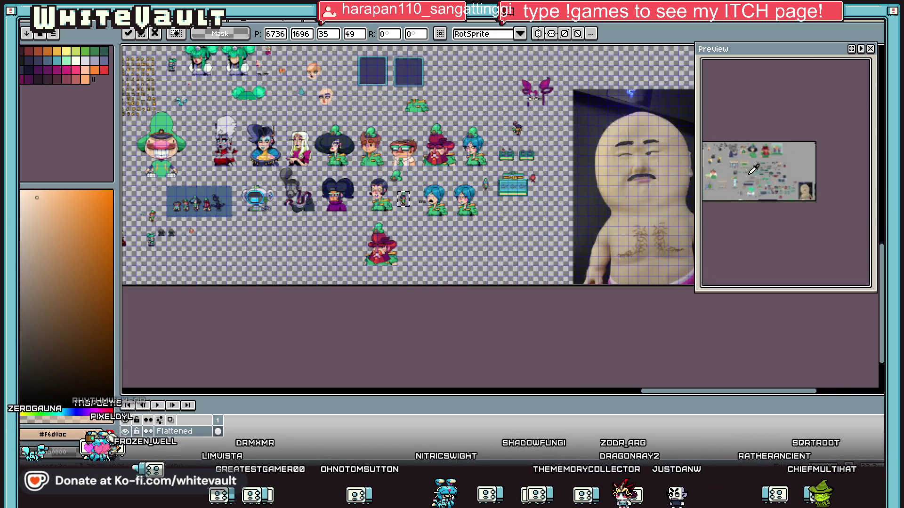
{"action": "scroll", "coordinate": [793, 170], "scroll_direction": "up", "scroll_amount": 1}
{"action": "scroll", "coordinate": [800, 179], "scroll_direction": "up", "scroll_amount": 4}
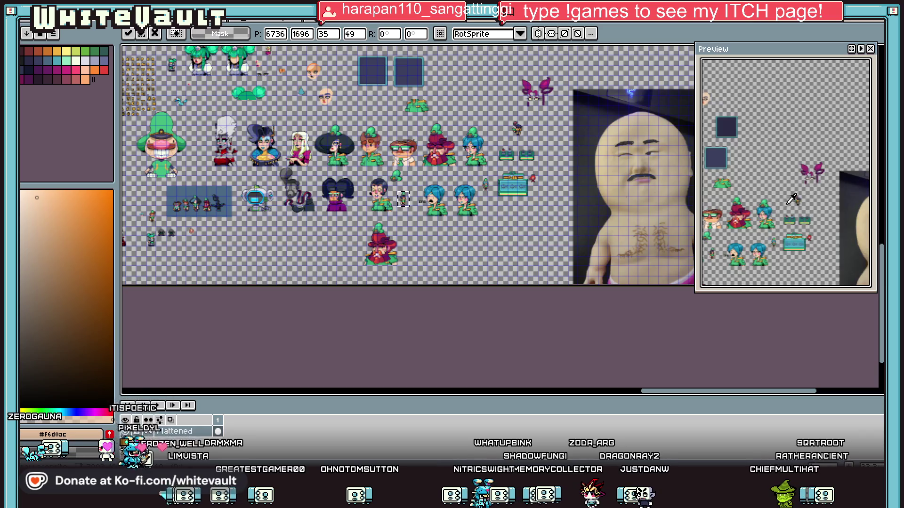
{"action": "scroll", "coordinate": [818, 194], "scroll_direction": "up", "scroll_amount": 3}
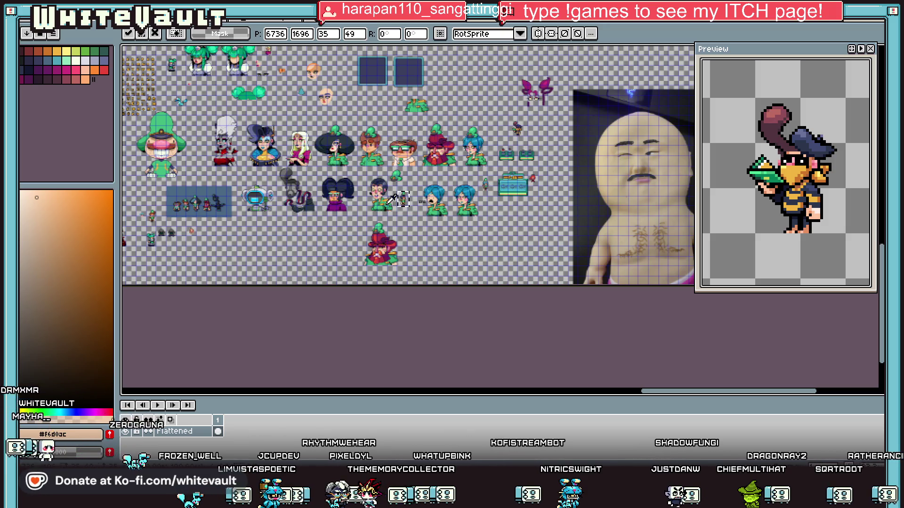
{"action": "key", "text": "i"}
{"action": "scroll", "coordinate": [409, 248], "scroll_direction": "up", "scroll_amount": 1}
{"action": "scroll", "coordinate": [409, 248], "scroll_direction": "up", "scroll_amount": 2}
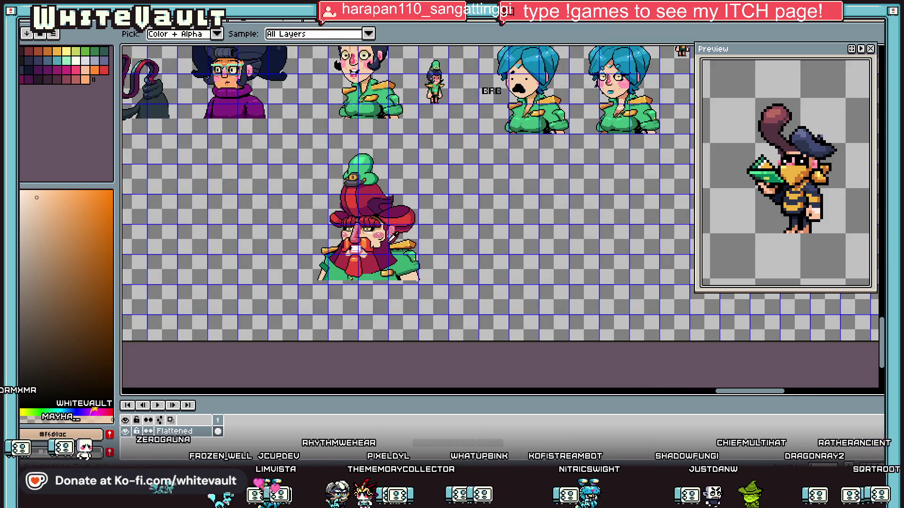
- Select the red-hat character sprite and commit its transform
{"action": "scroll", "coordinate": [491, 212], "scroll_direction": "down", "scroll_amount": 2}
{"action": "scroll", "coordinate": [528, 217], "scroll_direction": "up", "scroll_amount": 2}
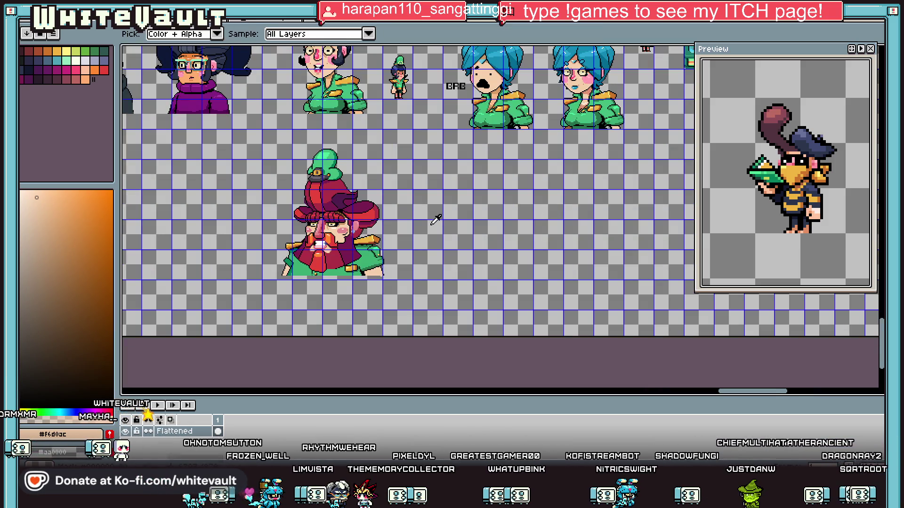
{"action": "key", "text": "m"}
{"action": "mouse_move", "coordinate": [273, 142]}
{"action": "left_mouse_down"}
{"action": "mouse_move", "coordinate": [425, 278]}
{"action": "mouse_move", "coordinate": [414, 297]}
{"action": "left_mouse_up"}
{"action": "key", "text": "Return"}
- With a 4px pencil, sketch a peach head outline beside the portrait, then fill it peach
{"action": "key", "text": "b"}
{"action": "key", "text": "plus"}
{"action": "key", "text": "plus"}
{"action": "key", "text": "plus"}
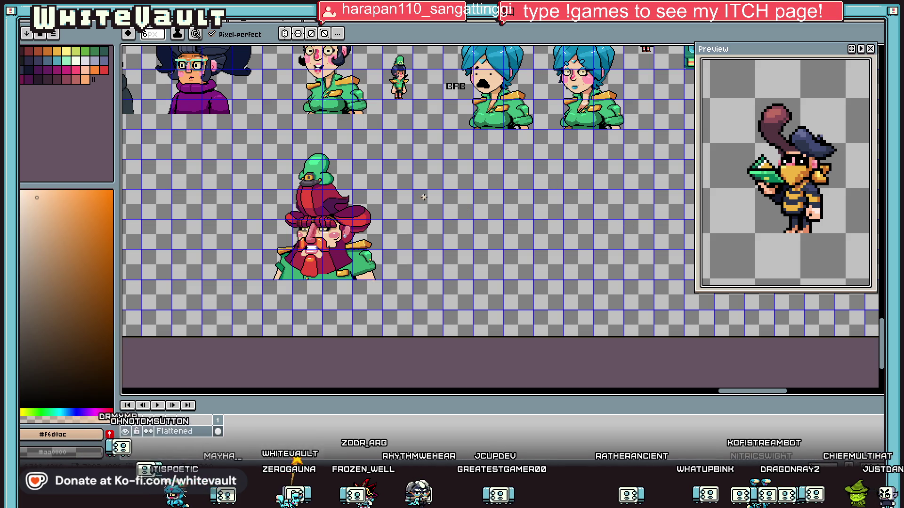
{"action": "scroll", "coordinate": [424, 196], "scroll_direction": "up", "scroll_amount": 2}
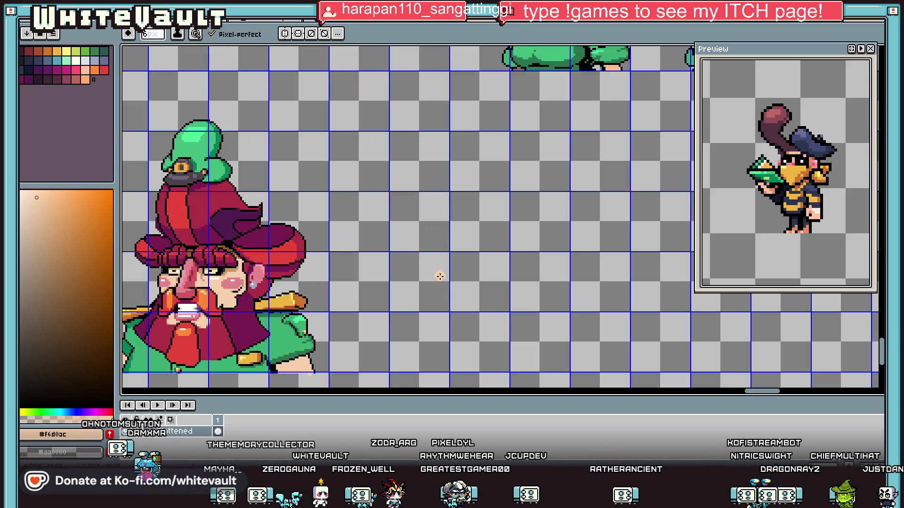
{"action": "mouse_move", "coordinate": [436, 247]}
{"action": "left_mouse_down"}
{"action": "mouse_move", "coordinate": [434, 206]}
{"action": "mouse_move", "coordinate": [468, 185]}
{"action": "mouse_move", "coordinate": [500, 185]}
{"action": "mouse_move", "coordinate": [540, 230]}
{"action": "mouse_move", "coordinate": [506, 281]}
{"action": "mouse_move", "coordinate": [468, 292]}
{"action": "mouse_move", "coordinate": [440, 279]}
{"action": "mouse_move", "coordinate": [450, 268]}
{"action": "mouse_move", "coordinate": [449, 228]}
{"action": "mouse_move", "coordinate": [468, 193]}
{"action": "mouse_move", "coordinate": [500, 185]}
{"action": "mouse_move", "coordinate": [546, 198]}
{"action": "mouse_move", "coordinate": [556, 225]}
{"action": "mouse_move", "coordinate": [544, 258]}
{"action": "mouse_move", "coordinate": [498, 301]}
{"action": "mouse_move", "coordinate": [471, 297]}
{"action": "left_mouse_up"}
{"action": "key", "text": "ctrl+z"}
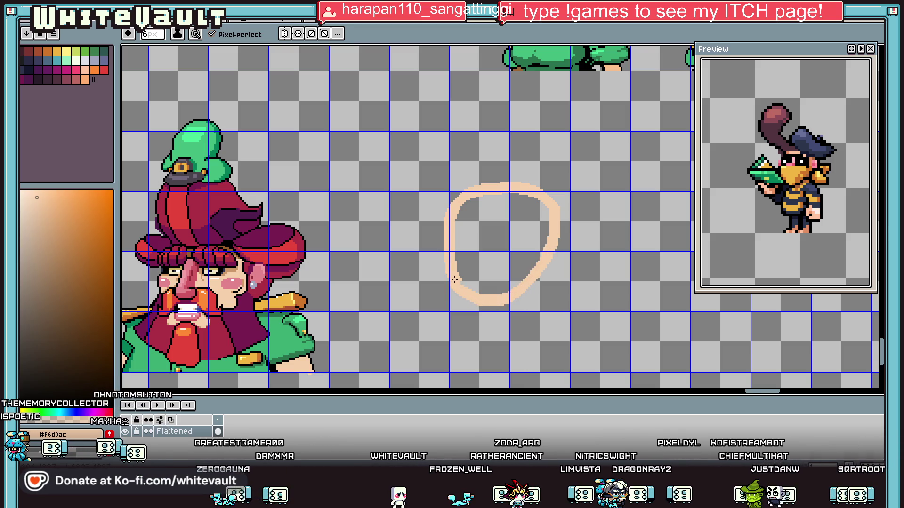
{"action": "key", "text": "g"}
{"action": "left_click", "coordinate": [478, 267]}
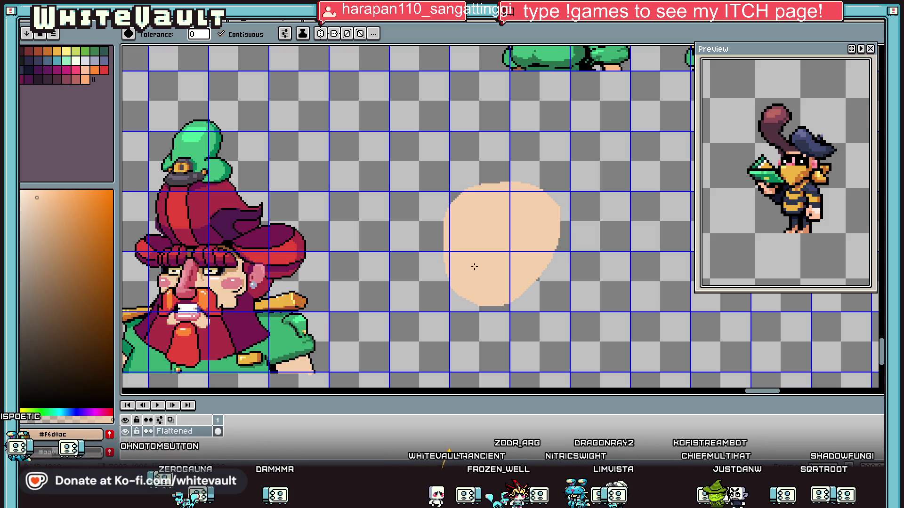
- Sample pink from the character's face and draw a boot-shaped nose outline on the peach head
{"action": "key", "text": "i"}
{"action": "left_click", "coordinate": [198, 281]}
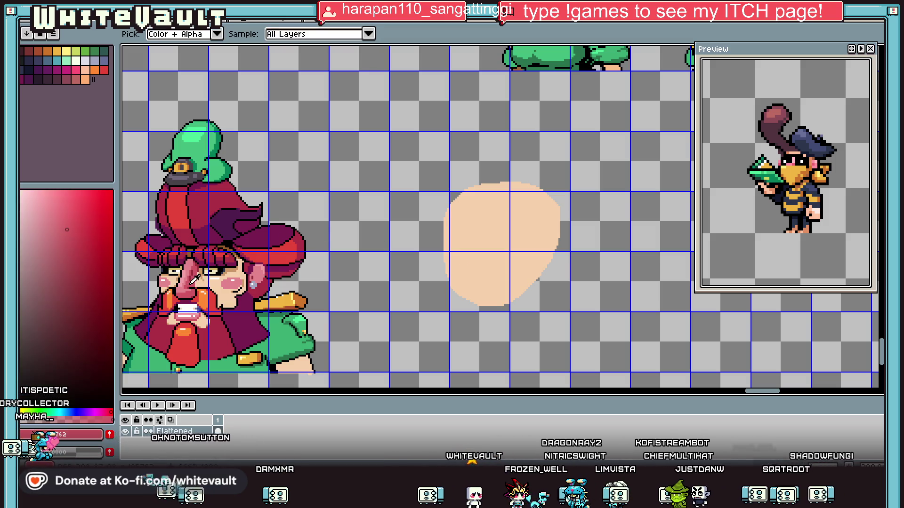
{"action": "key", "text": "b"}
{"action": "scroll", "coordinate": [551, 238], "scroll_direction": "up", "scroll_amount": 1}
{"action": "scroll", "coordinate": [535, 236], "scroll_direction": "up", "scroll_amount": 1}
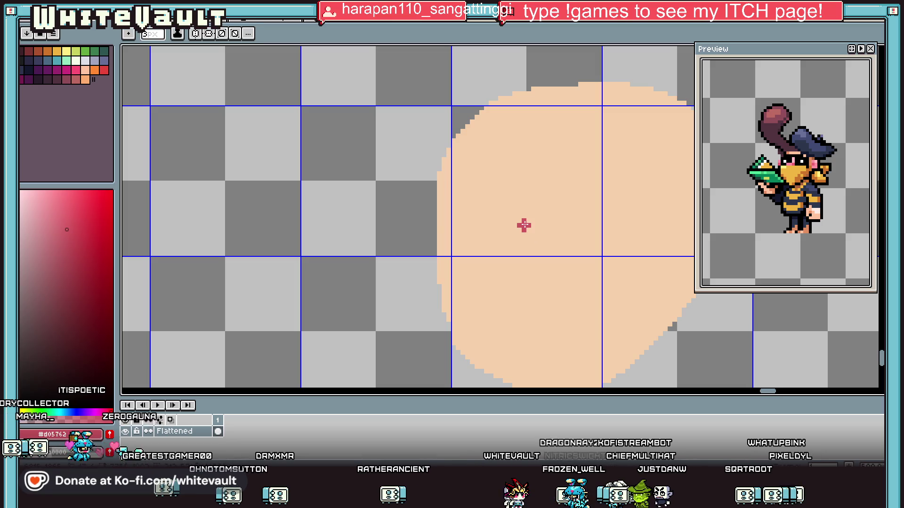
{"action": "key", "text": "plus"}
{"action": "key", "text": "plus"}
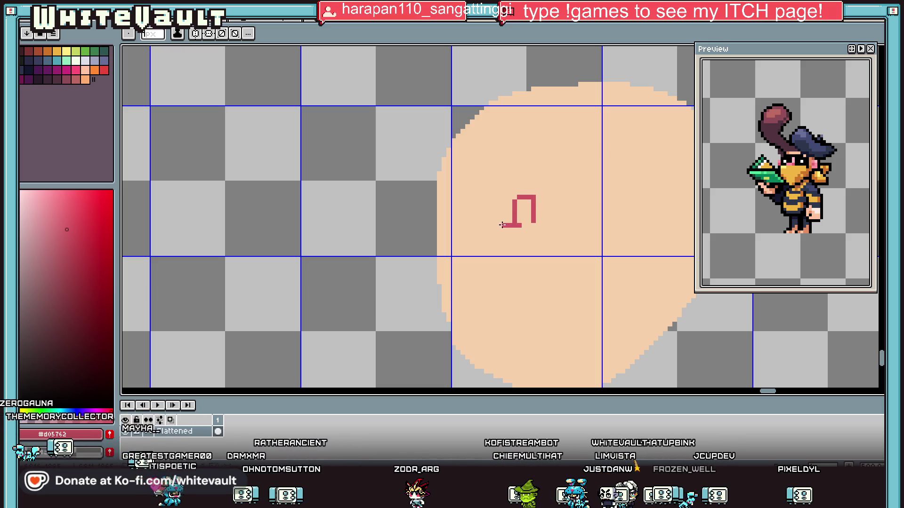
{"action": "scroll", "coordinate": [494, 230], "scroll_direction": "up", "scroll_amount": 1}
{"action": "mouse_move", "coordinate": [498, 227]}
{"action": "left_mouse_down"}
{"action": "mouse_move", "coordinate": [489, 236]}
{"action": "mouse_move", "coordinate": [559, 260]}
{"action": "left_mouse_up"}
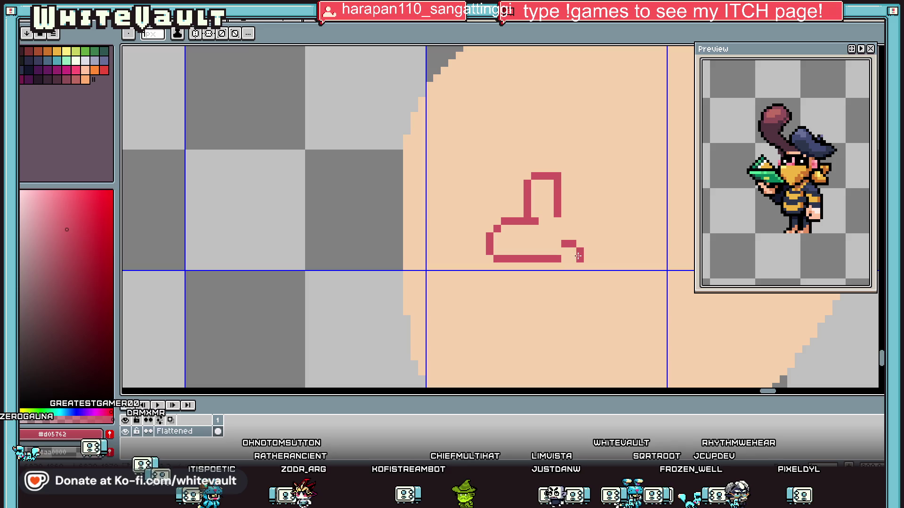
{"action": "scroll", "coordinate": [563, 259], "scroll_direction": "down", "scroll_amount": 2}
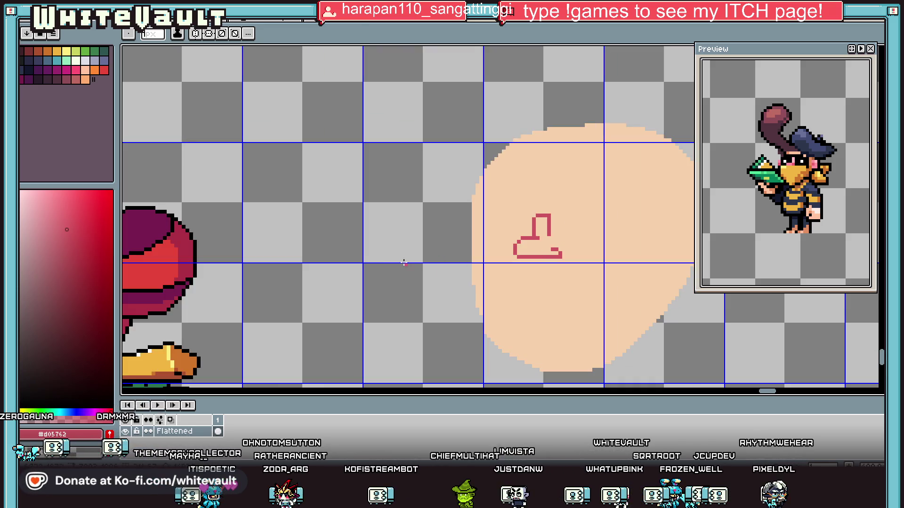
- Sample another pink from the girl sprite for the nose
{"action": "key", "text": "i"}
{"action": "scroll", "coordinate": [255, 266], "scroll_direction": "down", "scroll_amount": 2}
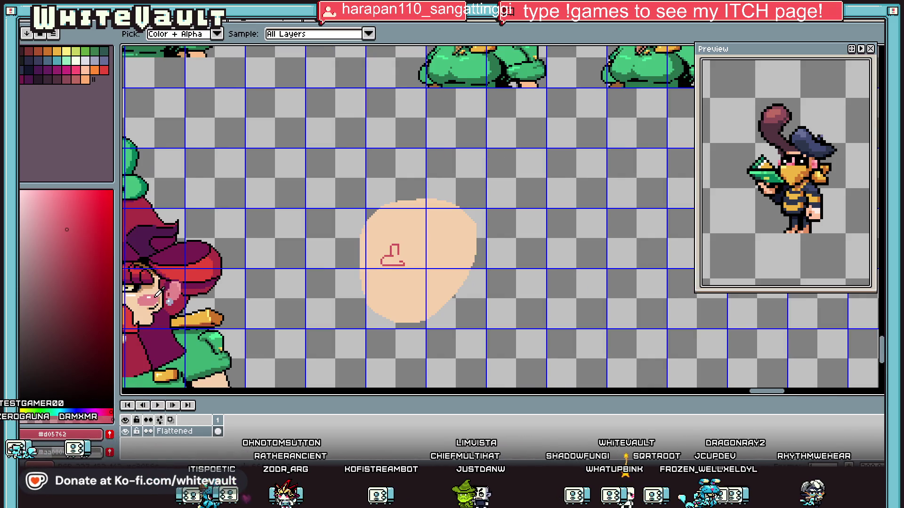
{"action": "scroll", "coordinate": [153, 291], "scroll_direction": "down", "scroll_amount": 2}
{"action": "scroll", "coordinate": [137, 279], "scroll_direction": "up", "scroll_amount": 2}
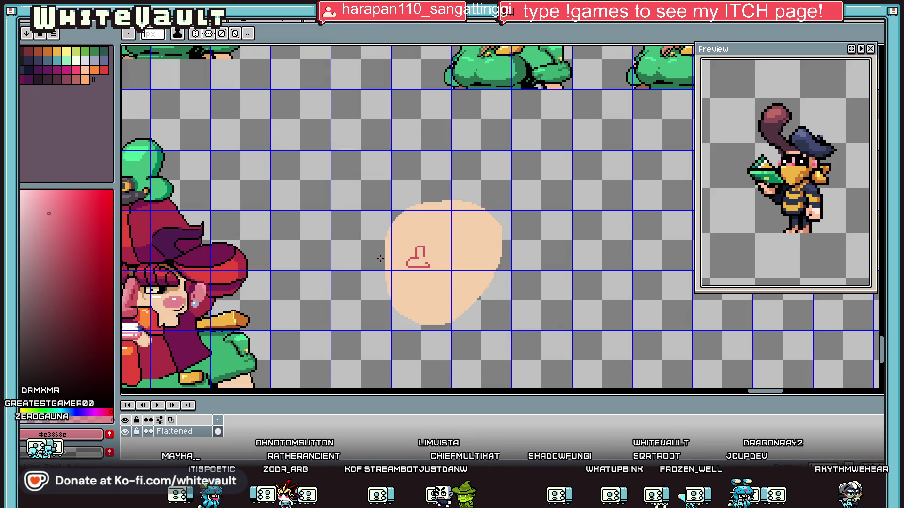
{"action": "left_click", "coordinate": [135, 280], "text": "alt"}
{"action": "scroll", "coordinate": [447, 264], "scroll_direction": "up", "scroll_amount": 3}
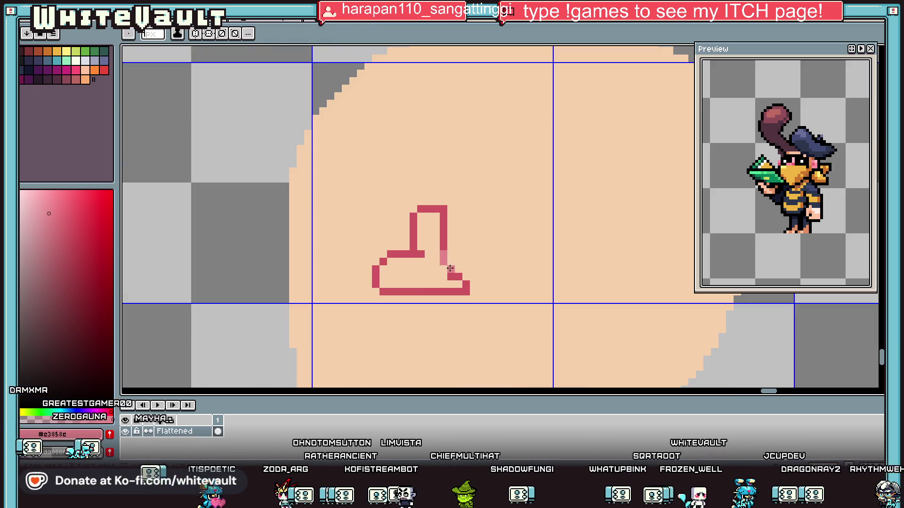
{"action": "scroll", "coordinate": [446, 264], "scroll_direction": "down", "scroll_amount": 4}
{"action": "key", "text": "alt"}
{"action": "scroll", "coordinate": [296, 288], "scroll_direction": "up", "scroll_amount": 2}
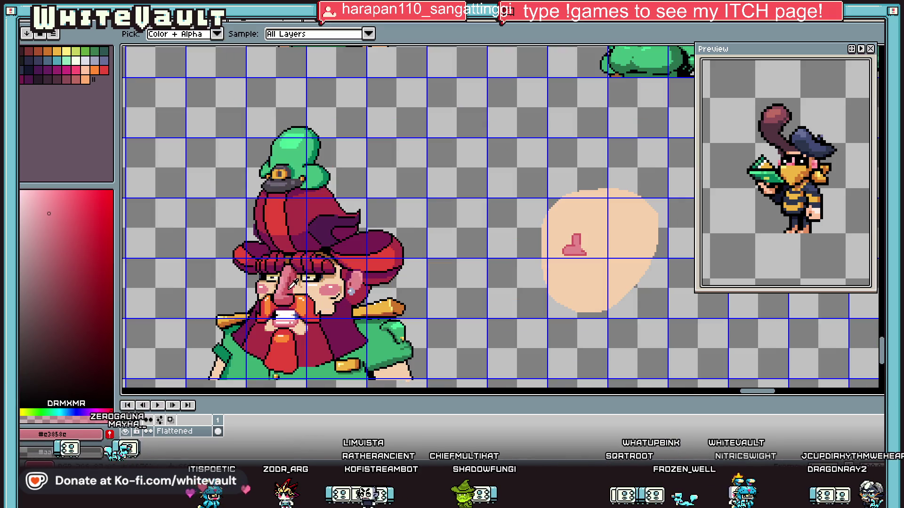
- Paint a light-pink #f19fa7 highlight inside the nose
{"action": "left_click", "coordinate": [572, 253], "text": "alt"}
{"action": "scroll", "coordinate": [573, 251], "scroll_direction": "up", "scroll_amount": 3}
{"action": "left_click", "coordinate": [574, 207]}
{"action": "mouse_move", "coordinate": [576, 206]}
{"action": "left_mouse_down"}
{"action": "mouse_move", "coordinate": [569, 256]}
{"action": "mouse_move", "coordinate": [511, 264]}
{"action": "left_mouse_up"}
{"action": "scroll", "coordinate": [512, 264], "scroll_direction": "down", "scroll_amount": 3}
{"action": "scroll", "coordinate": [533, 262], "scroll_direction": "up", "scroll_amount": 2}
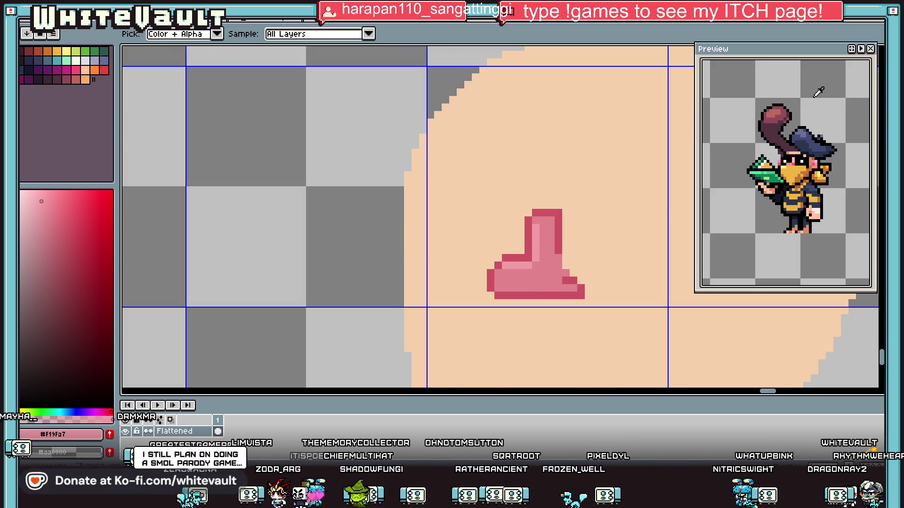
- Select the lower-left nose base and shift it one pixel left to widen it
{"action": "key", "text": "m"}
{"action": "scroll", "coordinate": [531, 262], "scroll_direction": "up", "scroll_amount": 1}
{"action": "mouse_move", "coordinate": [410, 229]}
{"action": "left_mouse_down"}
{"action": "mouse_move", "coordinate": [562, 284]}
{"action": "mouse_move", "coordinate": [560, 293]}
{"action": "left_mouse_up"}
{"action": "left_click_drag", "start_coordinate": [410, 229], "coordinate": [502, 337]}
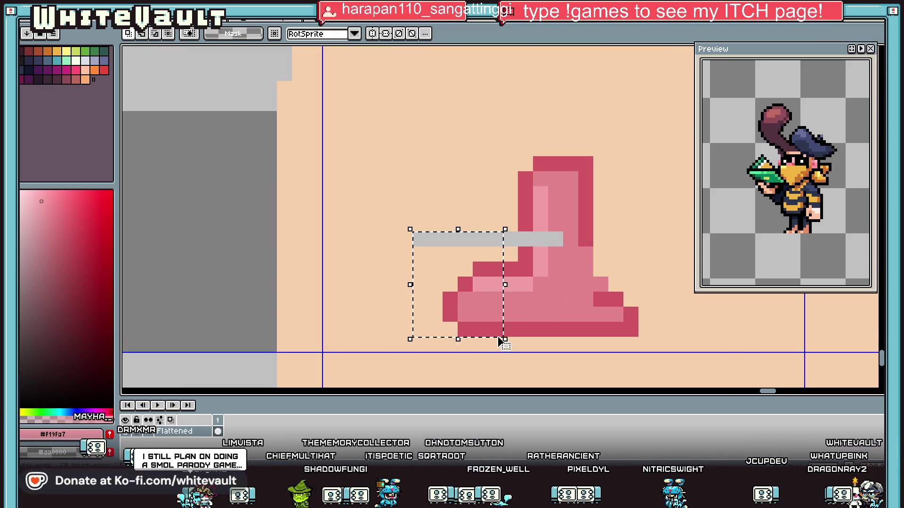
{"action": "key", "text": "Left"}
{"action": "key", "text": "ctrl+d"}
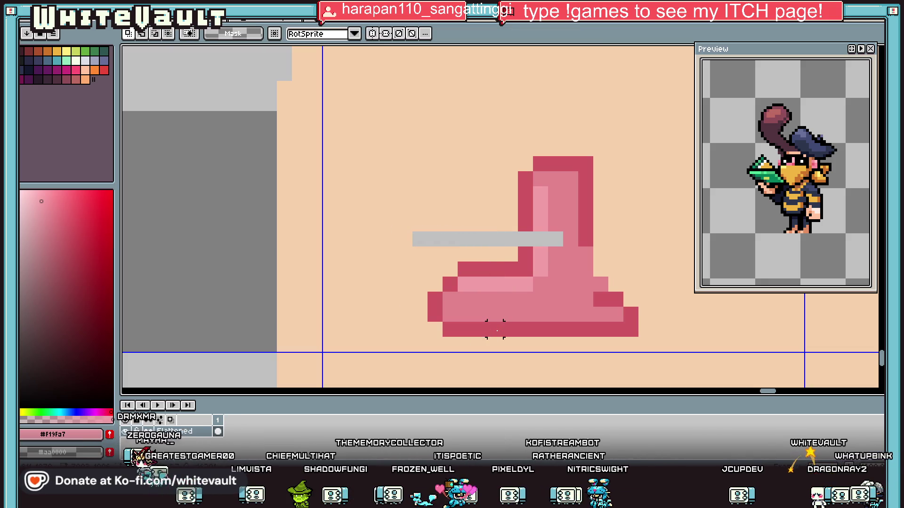
- Patch the gaps left in the nose with its pink shades and peach skin
{"action": "scroll", "coordinate": [528, 205], "scroll_direction": "up", "scroll_amount": 1}
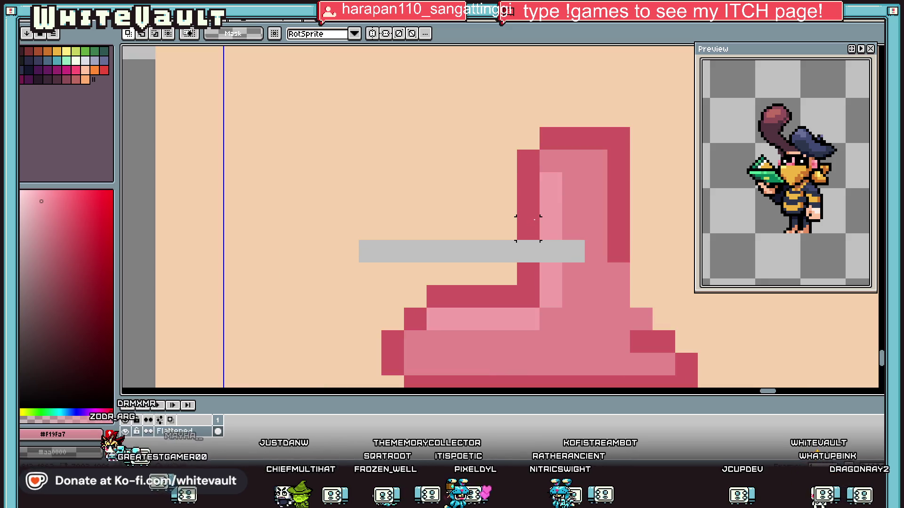
{"action": "left_click", "coordinate": [530, 210], "text": "alt"}
{"action": "left_click", "coordinate": [527, 251]}
{"action": "left_click", "coordinate": [559, 224], "text": "alt"}
{"action": "left_click", "coordinate": [550, 251]}
{"action": "left_click", "coordinate": [579, 235], "text": "alt"}
{"action": "left_click", "coordinate": [574, 251]}
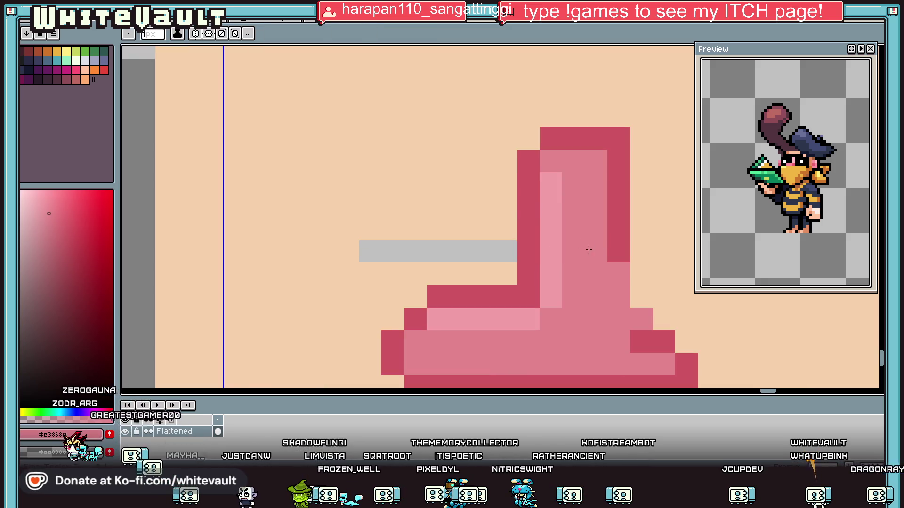
{"action": "left_click", "coordinate": [488, 208], "text": "alt"}
{"action": "left_click_drag", "start_coordinate": [364, 251], "coordinate": [497, 249]}
{"action": "scroll", "coordinate": [498, 248], "scroll_direction": "down", "scroll_amount": 4}
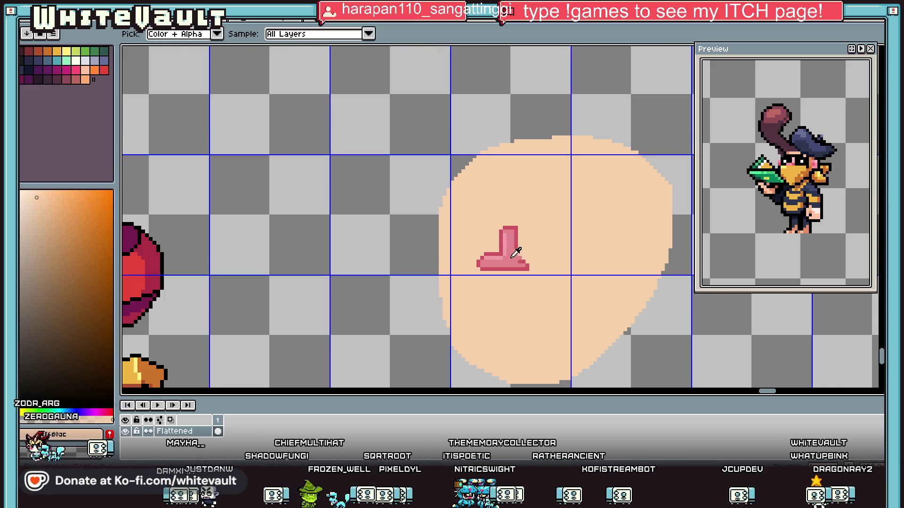
{"action": "scroll", "coordinate": [516, 252], "scroll_direction": "up", "scroll_amount": 4}
- Add a dark-red #d05762 outline pixel to the nose
{"action": "left_click", "coordinate": [567, 256], "text": "alt"}
{"action": "left_click", "coordinate": [565, 255]}
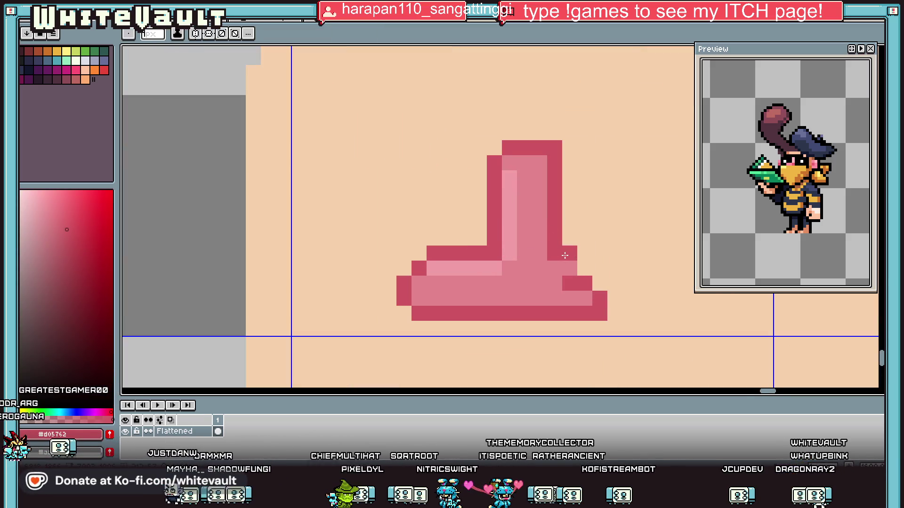
{"action": "key", "text": "alt"}
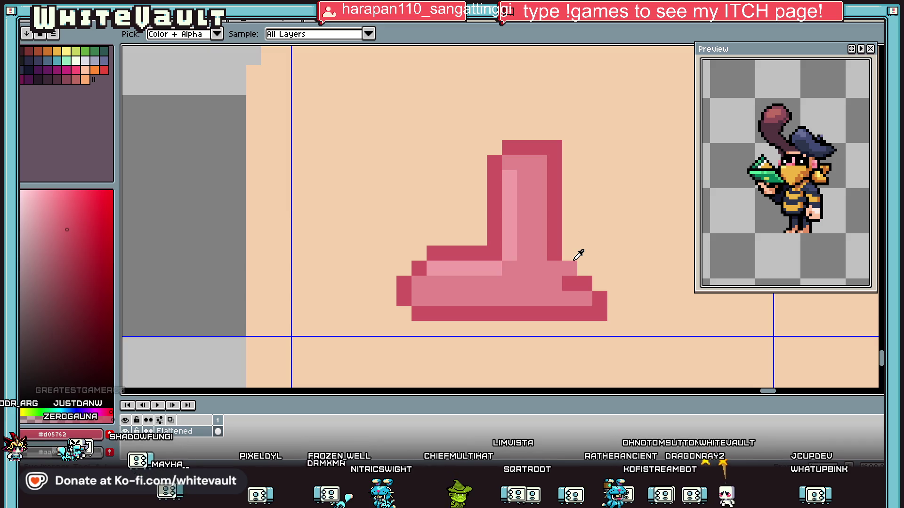
{"action": "scroll", "coordinate": [594, 243], "scroll_direction": "down", "scroll_amount": 4}
{"action": "scroll", "coordinate": [282, 233], "scroll_direction": "down", "scroll_amount": 2}
{"action": "scroll", "coordinate": [198, 268], "scroll_direction": "down", "scroll_amount": 2}
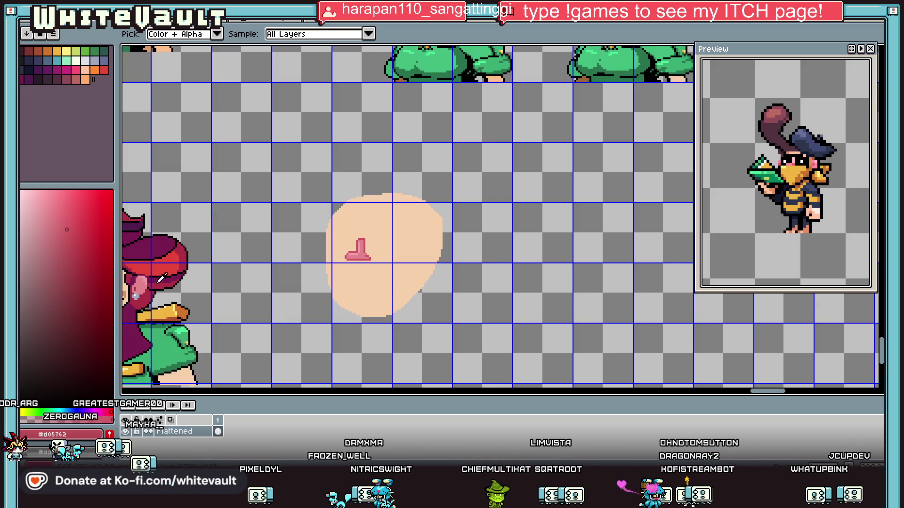
- Shade the nose's right edge in tan and repaint its top pixel in skin #f6d0ac
{"action": "left_click_drag", "start_coordinate": [777, 392], "coordinate": [769, 391]}
{"action": "scroll", "coordinate": [262, 292], "scroll_direction": "up", "scroll_amount": 1}
{"action": "left_click", "coordinate": [308, 268], "text": "alt"}
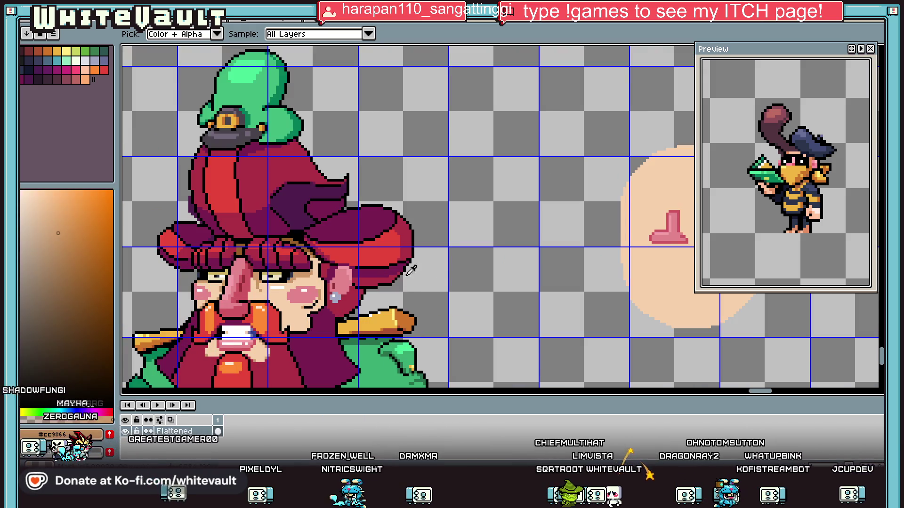
{"action": "scroll", "coordinate": [612, 243], "scroll_direction": "down", "scroll_amount": 1}
{"action": "scroll", "coordinate": [621, 237], "scroll_direction": "up", "scroll_amount": 4}
{"action": "left_click_drag", "start_coordinate": [600, 220], "coordinate": [600, 276]}
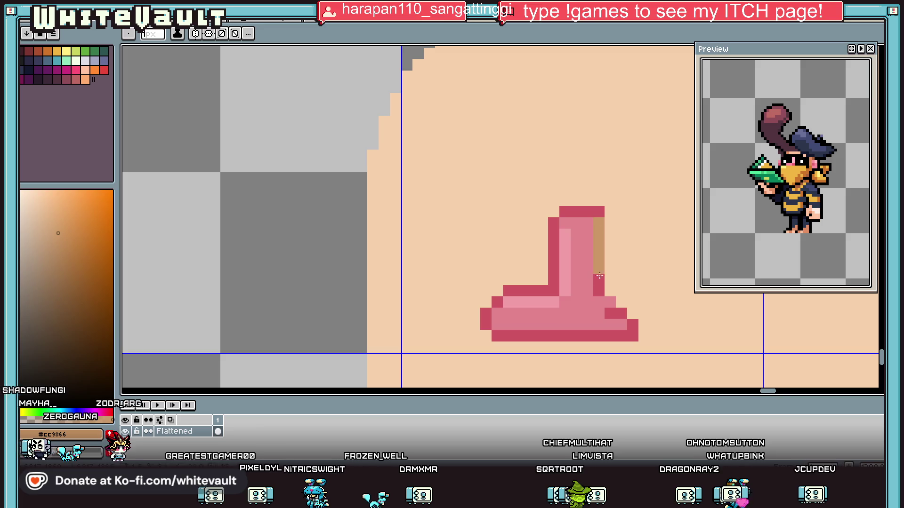
{"action": "left_click", "coordinate": [594, 200], "text": "alt"}
{"action": "left_click", "coordinate": [592, 209]}
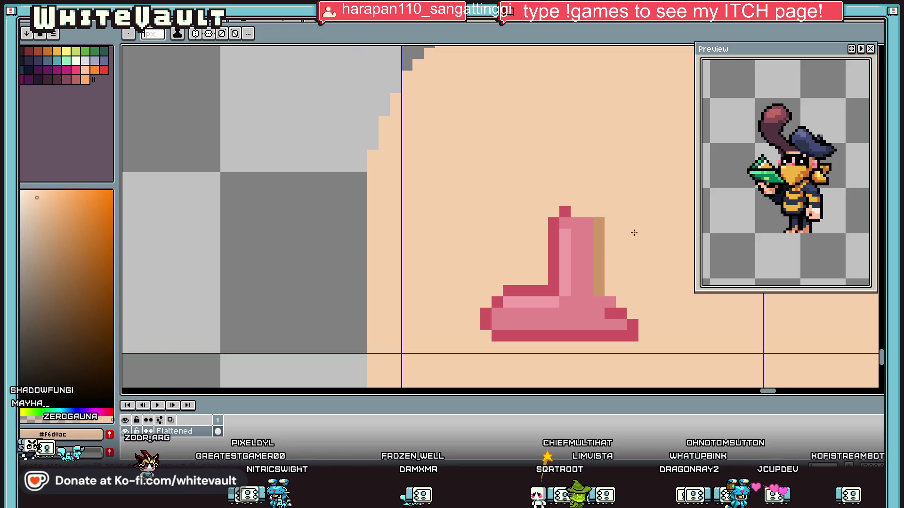
{"action": "scroll", "coordinate": [634, 233], "scroll_direction": "down", "scroll_amount": 2}
{"action": "scroll", "coordinate": [634, 231], "scroll_direction": "up", "scroll_amount": 1}
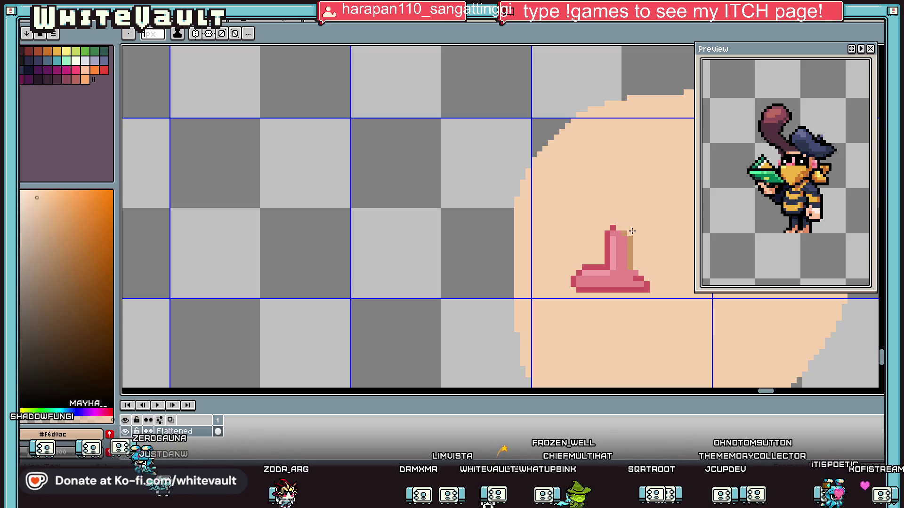
- Draw a dark-red #d05762 column up the nose stem and repaint its top in skin
{"action": "key", "text": "i"}
{"action": "scroll", "coordinate": [633, 233], "scroll_direction": "down", "scroll_amount": 2}
{"action": "scroll", "coordinate": [633, 233], "scroll_direction": "up", "scroll_amount": 2}
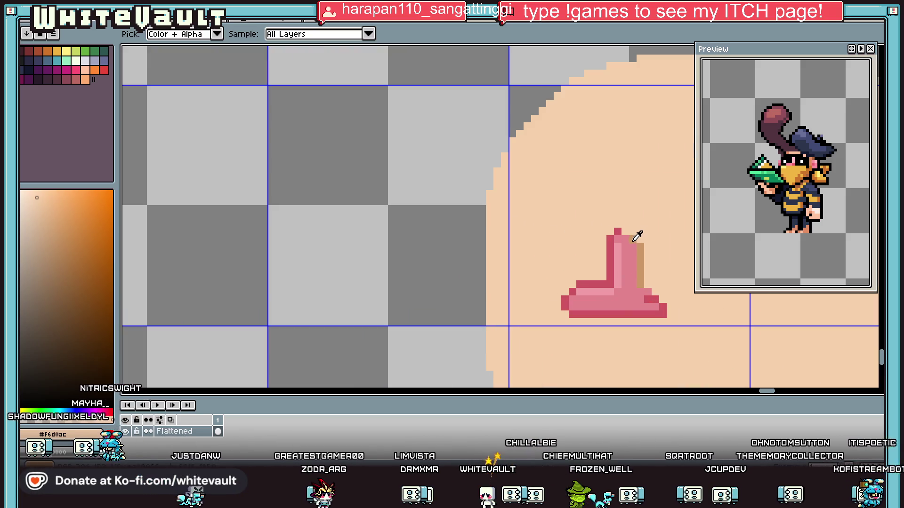
{"action": "scroll", "coordinate": [634, 236], "scroll_direction": "down", "scroll_amount": 1}
{"action": "scroll", "coordinate": [625, 252], "scroll_direction": "up", "scroll_amount": 2}
{"action": "left_click", "coordinate": [609, 266], "text": "alt"}
{"action": "mouse_move", "coordinate": [617, 266]}
{"action": "left_mouse_down"}
{"action": "mouse_move", "coordinate": [613, 216]}
{"action": "mouse_move", "coordinate": [606, 277]}
{"action": "left_mouse_up"}
{"action": "left_click", "coordinate": [620, 202], "text": "alt"}
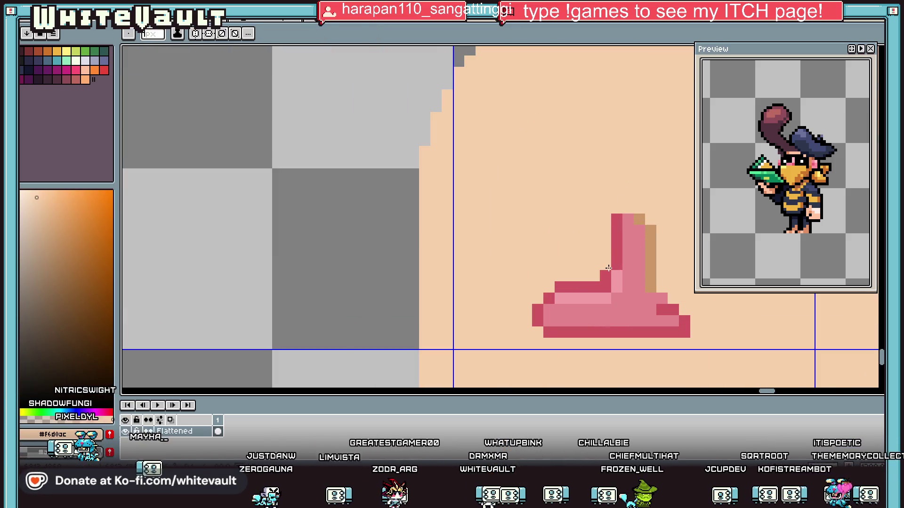
- Darken the pink shape's right edge and paint peach over the leftover step pixels
{"action": "left_click", "coordinate": [630, 284], "text": "alt"}
{"action": "left_click", "coordinate": [598, 276]}
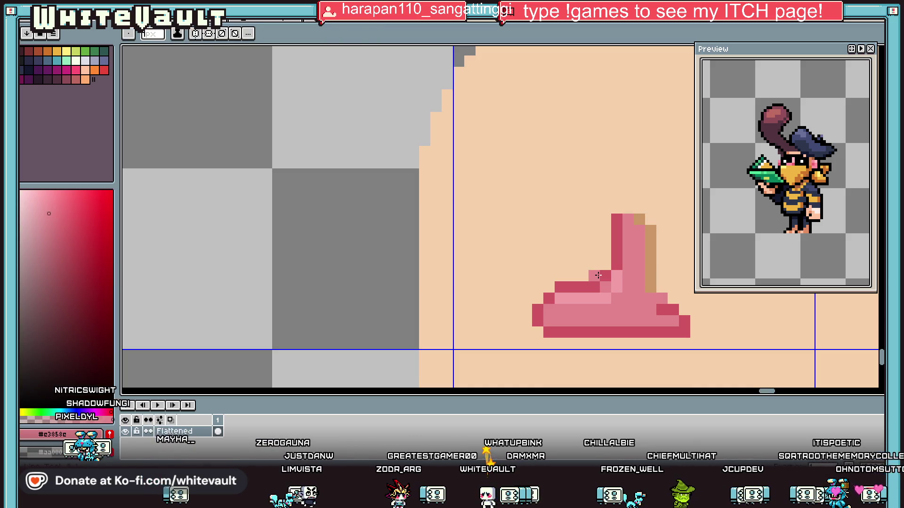
{"action": "scroll", "coordinate": [612, 276], "scroll_direction": "down", "scroll_amount": 5}
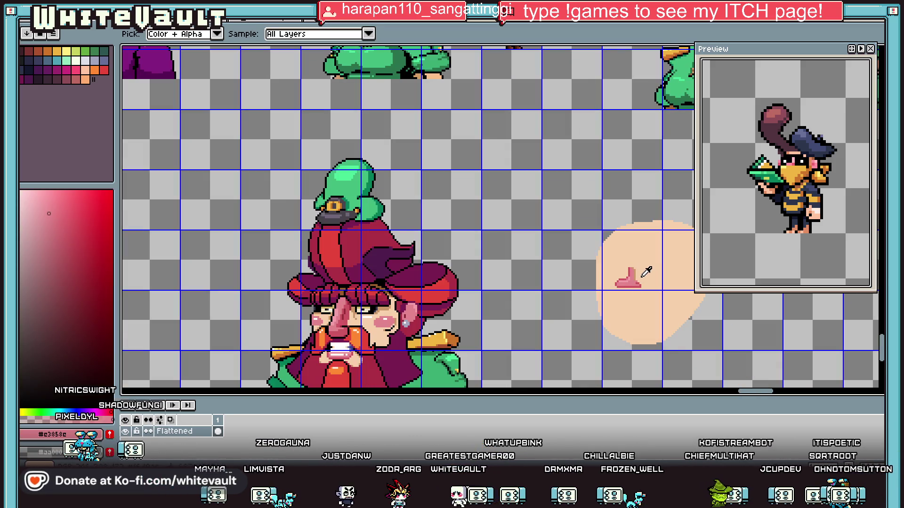
{"action": "scroll", "coordinate": [642, 276], "scroll_direction": "up", "scroll_amount": 5}
{"action": "mouse_move", "coordinate": [614, 274]}
{"action": "left_mouse_down"}
{"action": "mouse_move", "coordinate": [619, 304]}
{"action": "mouse_move", "coordinate": [630, 287]}
{"action": "left_mouse_up"}
{"action": "left_click", "coordinate": [631, 324], "text": "alt"}
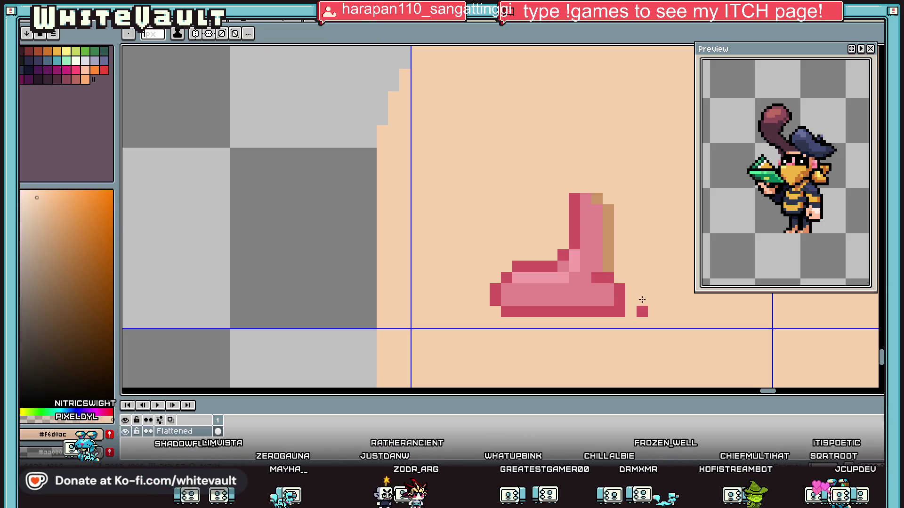
- Select the pink shape on the skin blob and delete it
{"action": "left_click", "coordinate": [607, 260], "text": "alt"}
{"action": "scroll", "coordinate": [617, 309], "scroll_direction": "down", "scroll_amount": 5}
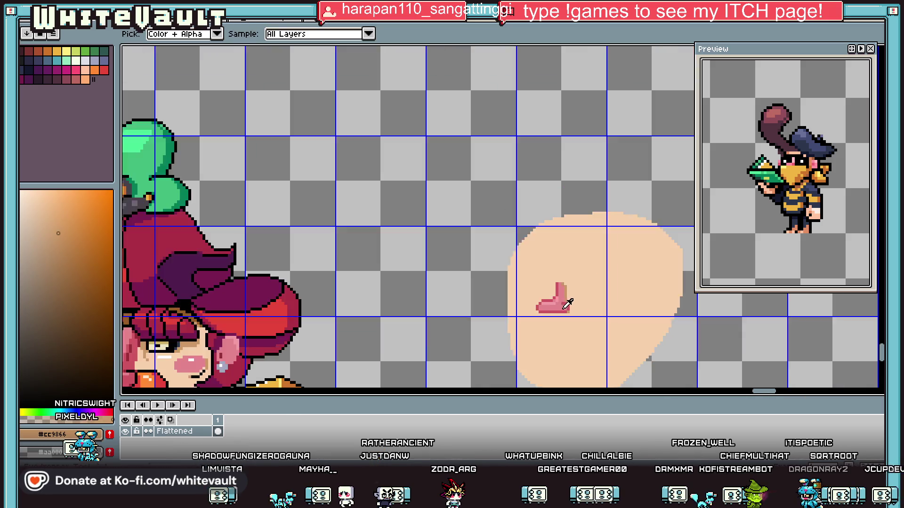
{"action": "scroll", "coordinate": [566, 315], "scroll_direction": "up", "scroll_amount": 2}
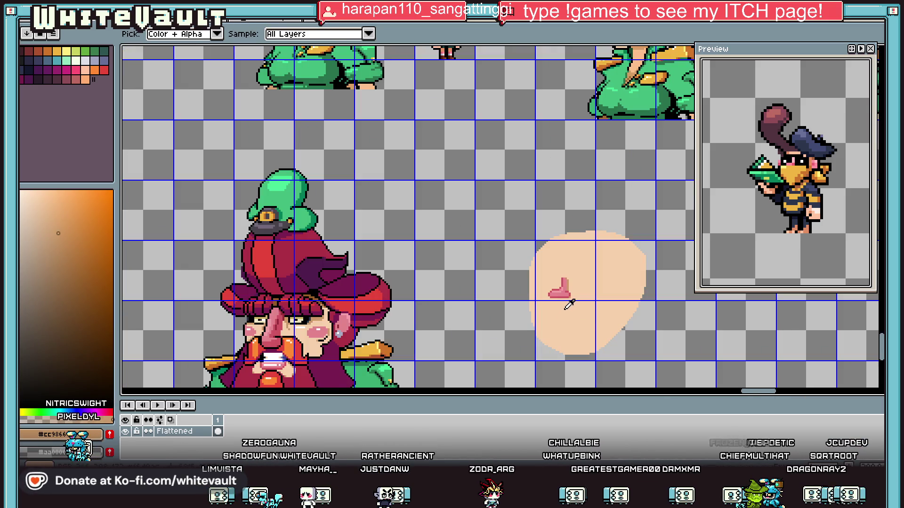
{"action": "scroll", "coordinate": [564, 294], "scroll_direction": "down", "scroll_amount": 3}
{"action": "scroll", "coordinate": [561, 298], "scroll_direction": "up", "scroll_amount": 4}
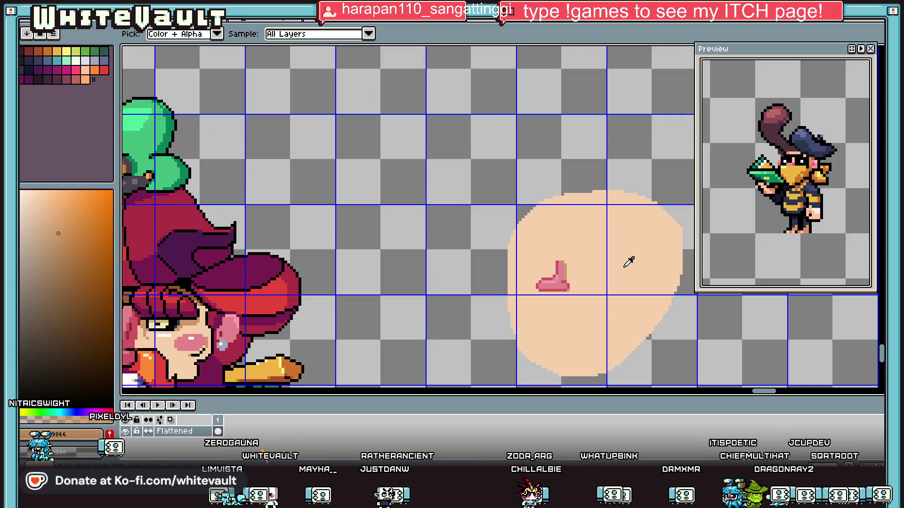
{"action": "key", "text": "m"}
{"action": "mouse_move", "coordinate": [583, 242]}
{"action": "left_mouse_down"}
{"action": "mouse_move", "coordinate": [584, 318]}
{"action": "mouse_move", "coordinate": [529, 316]}
{"action": "left_mouse_up"}
{"action": "key", "text": "Delete"}
{"action": "key", "text": "ctrl+d"}
{"action": "key", "text": "i"}
{"action": "scroll", "coordinate": [537, 284], "scroll_direction": "down", "scroll_amount": 1}
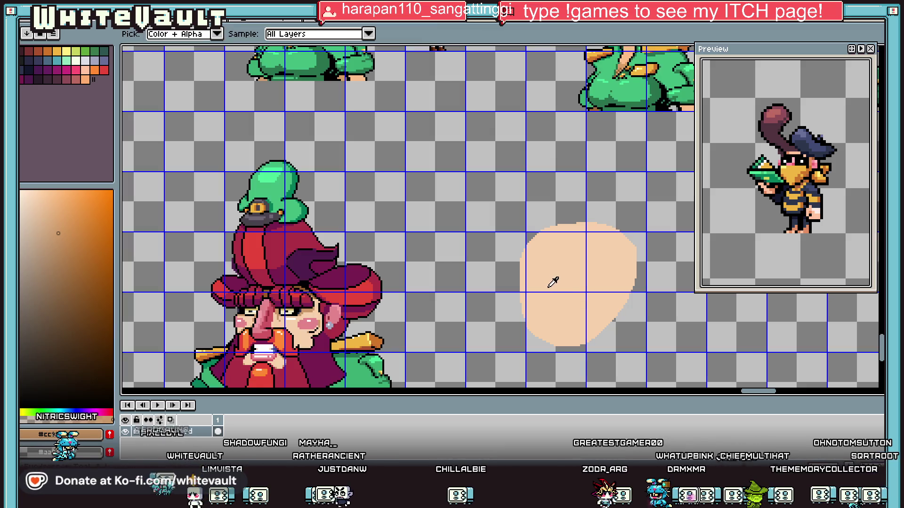
{"action": "scroll", "coordinate": [573, 308], "scroll_direction": "down", "scroll_amount": 1}
{"action": "scroll", "coordinate": [567, 309], "scroll_direction": "up", "scroll_amount": 1}
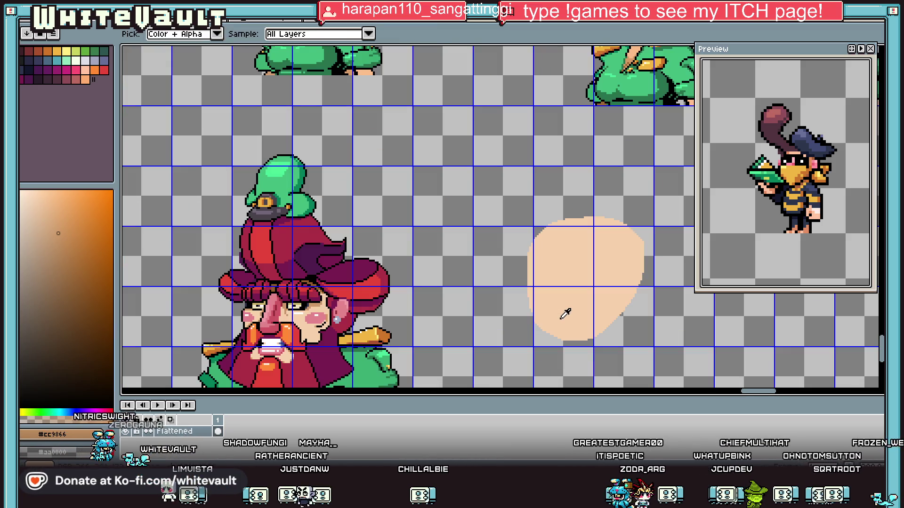
{"action": "scroll", "coordinate": [564, 312], "scroll_direction": "up", "scroll_amount": 1}
{"action": "left_click", "coordinate": [593, 279]}
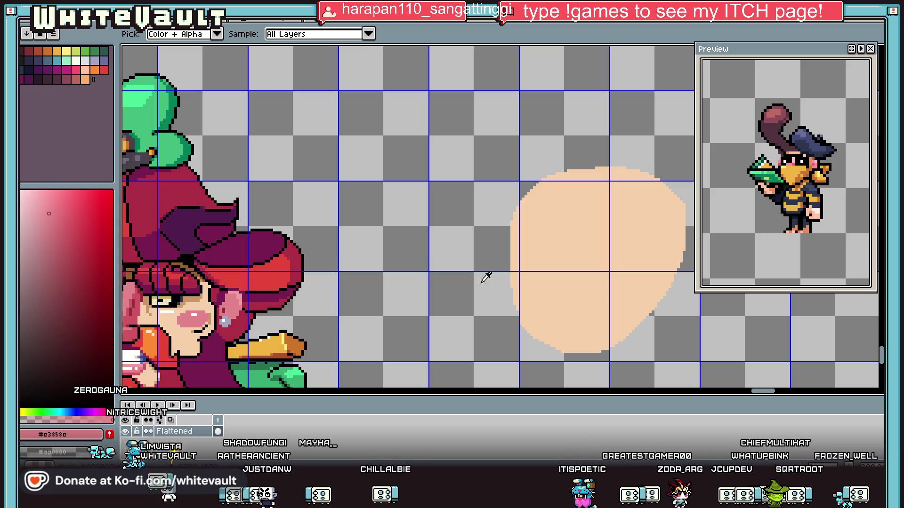
{"action": "left_click", "coordinate": [252, 285]}
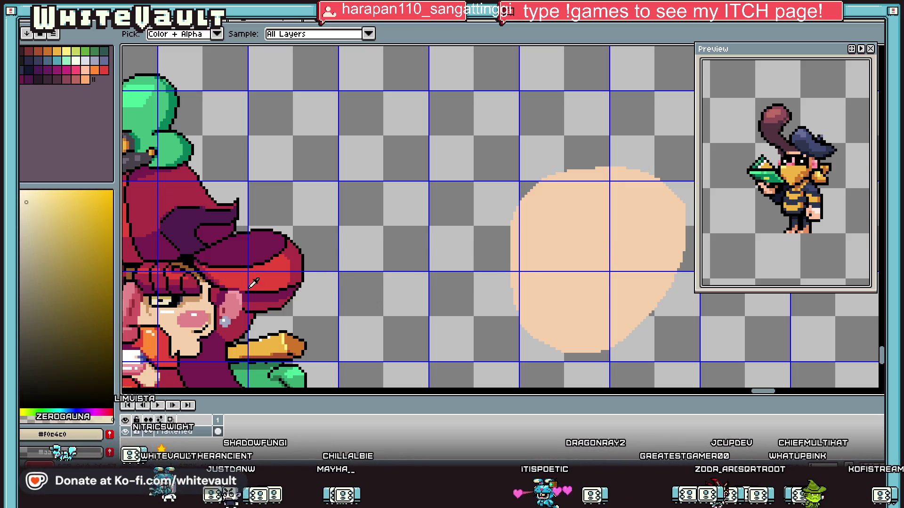
{"action": "key", "text": "shift+u"}
{"action": "scroll", "coordinate": [595, 252], "scroll_direction": "up", "scroll_amount": 2}
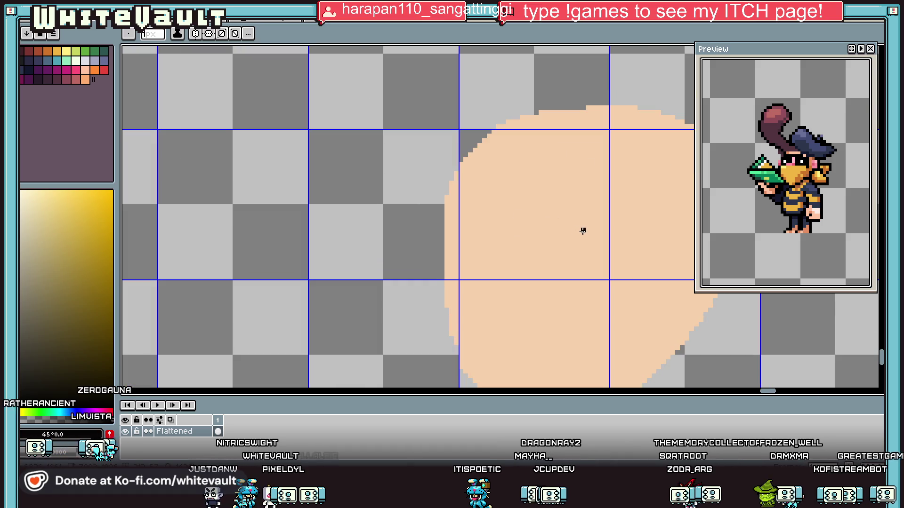
{"action": "left_click_drag", "start_coordinate": [558, 202], "coordinate": [631, 288]}
{"action": "key", "text": "ctrl+z"}
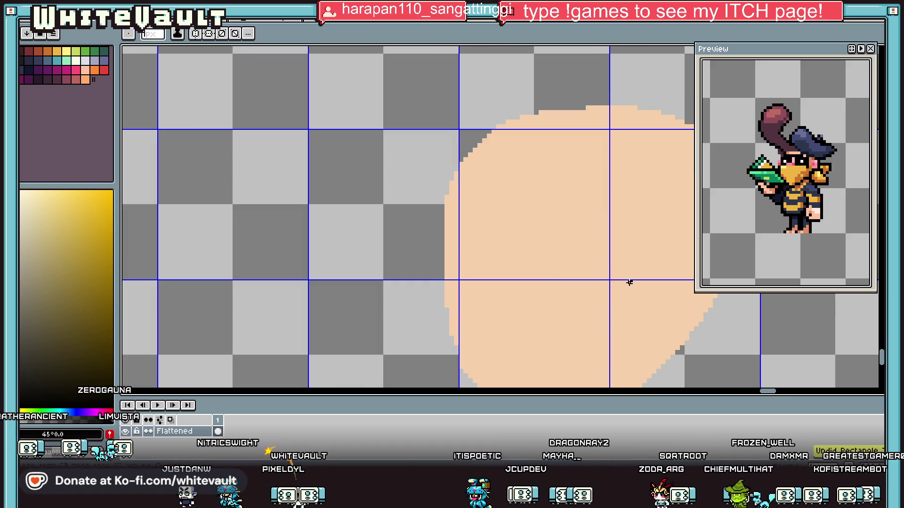
{"action": "key", "text": "b"}
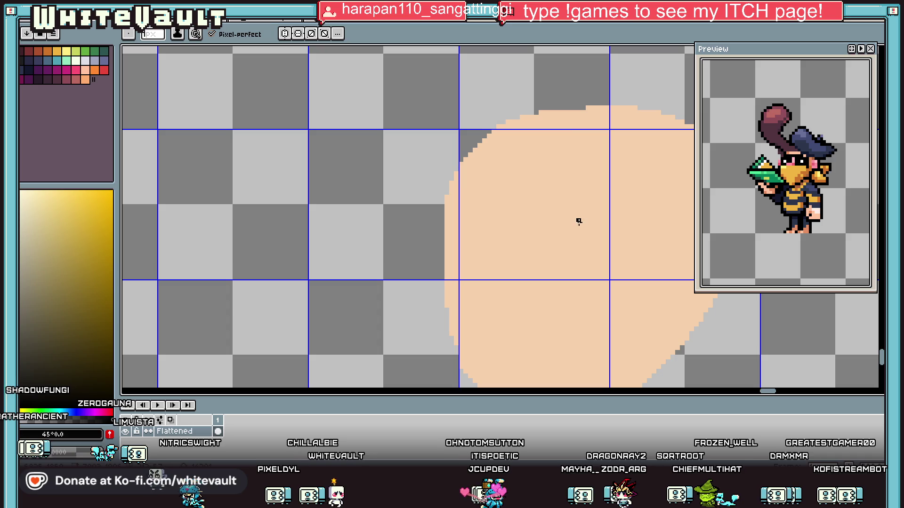
{"action": "left_click_drag", "start_coordinate": [597, 225], "coordinate": [612, 240]}
{"action": "key", "text": "b"}
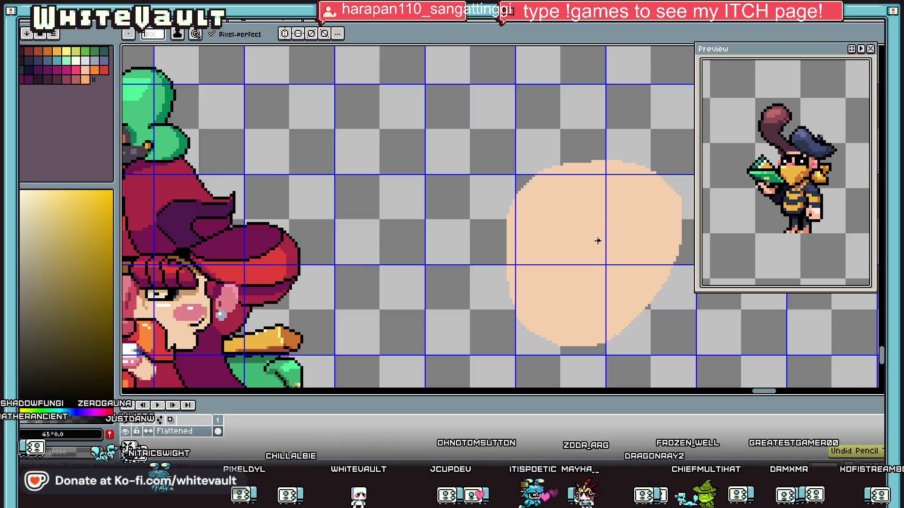
{"action": "scroll", "coordinate": [612, 240], "scroll_direction": "down", "scroll_amount": 5}
{"action": "scroll", "coordinate": [610, 234], "scroll_direction": "up", "scroll_amount": 2}
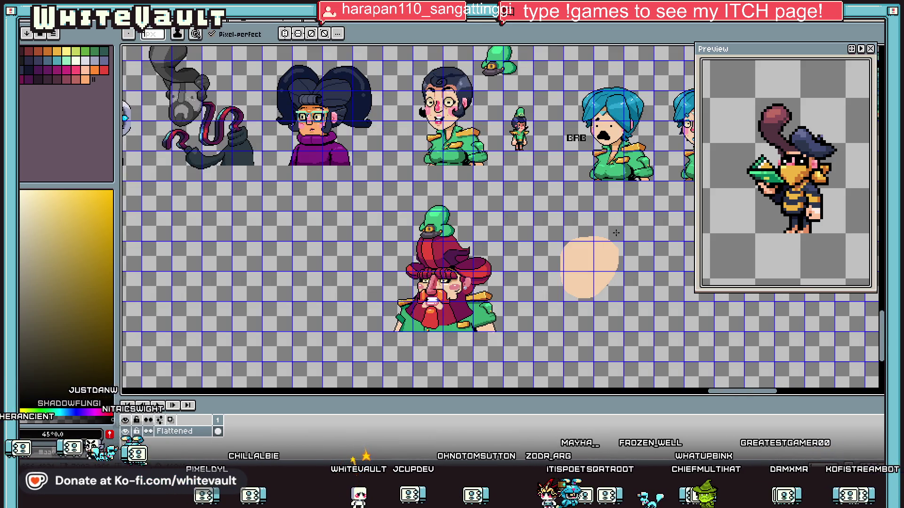
- Delete the skin blob beside the red-haired portrait
{"action": "key", "text": "m"}
{"action": "mouse_move", "coordinate": [538, 224]}
{"action": "left_mouse_down"}
{"action": "mouse_move", "coordinate": [649, 320]}
{"action": "mouse_move", "coordinate": [648, 166]}
{"action": "mouse_move", "coordinate": [618, 323]}
{"action": "left_mouse_up"}
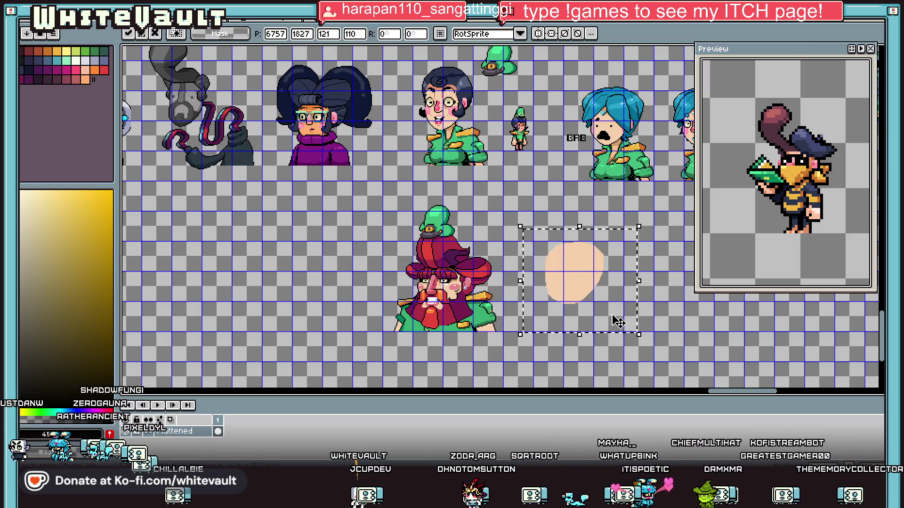
{"action": "key", "text": "Delete"}
{"action": "scroll", "coordinate": [621, 264], "scroll_direction": "down", "scroll_amount": 3}
{"action": "scroll", "coordinate": [643, 217], "scroll_direction": "up", "scroll_amount": 3}
- Try selecting the brown-haired boy's head, then clear the selection
{"action": "left_click_drag", "start_coordinate": [516, 171], "coordinate": [622, 291]}
{"action": "left_click", "coordinate": [343, 124]}
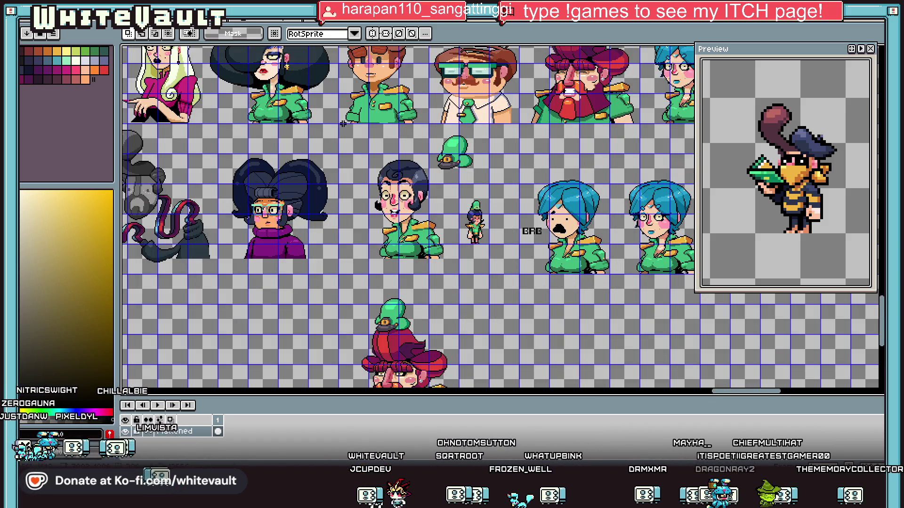
{"action": "scroll", "coordinate": [343, 124], "scroll_direction": "down", "scroll_amount": 2}
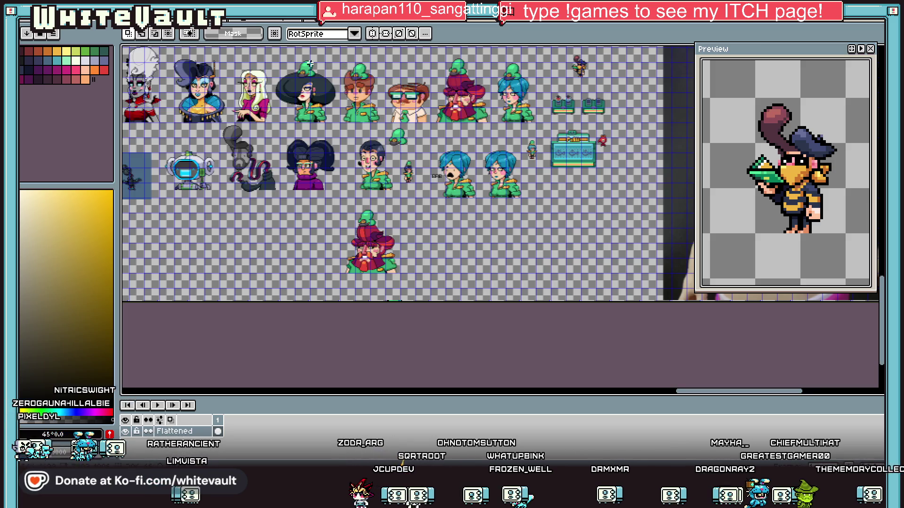
{"action": "scroll", "coordinate": [326, 59], "scroll_direction": "up", "scroll_amount": 2}
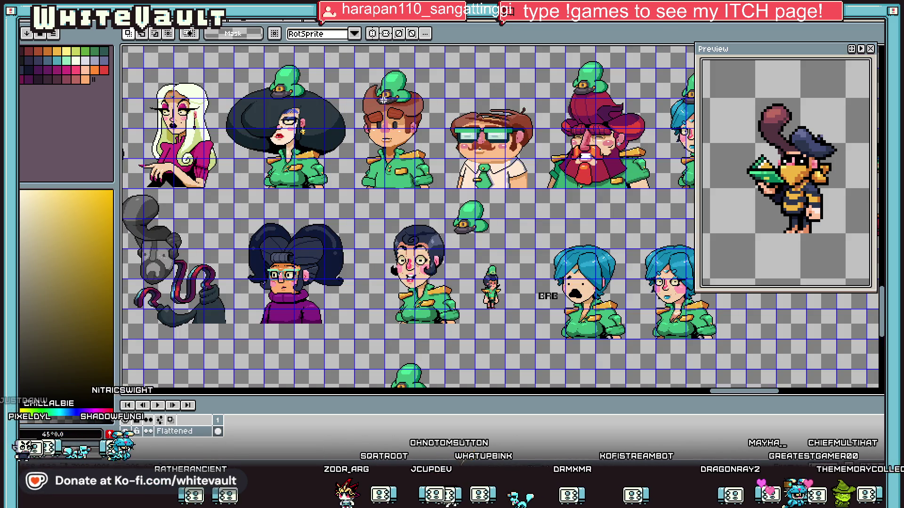
{"action": "left_click_drag", "start_coordinate": [352, 69], "coordinate": [444, 199]}
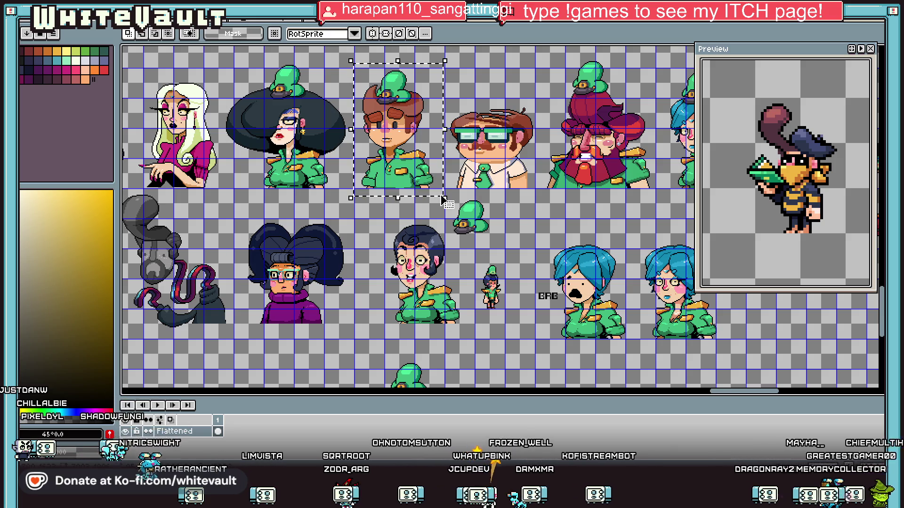
{"action": "scroll", "coordinate": [403, 172], "scroll_direction": "down", "scroll_amount": 4}
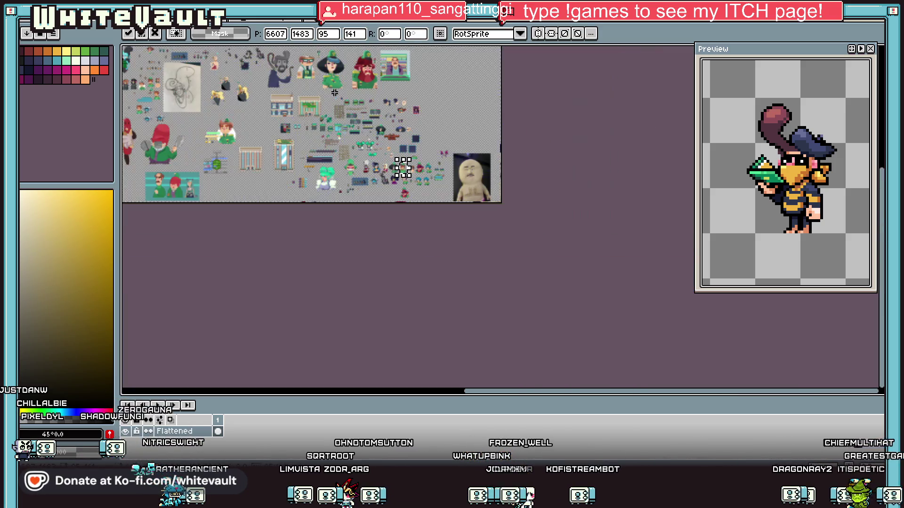
{"action": "scroll", "coordinate": [239, 64], "scroll_direction": "up", "scroll_amount": 2}
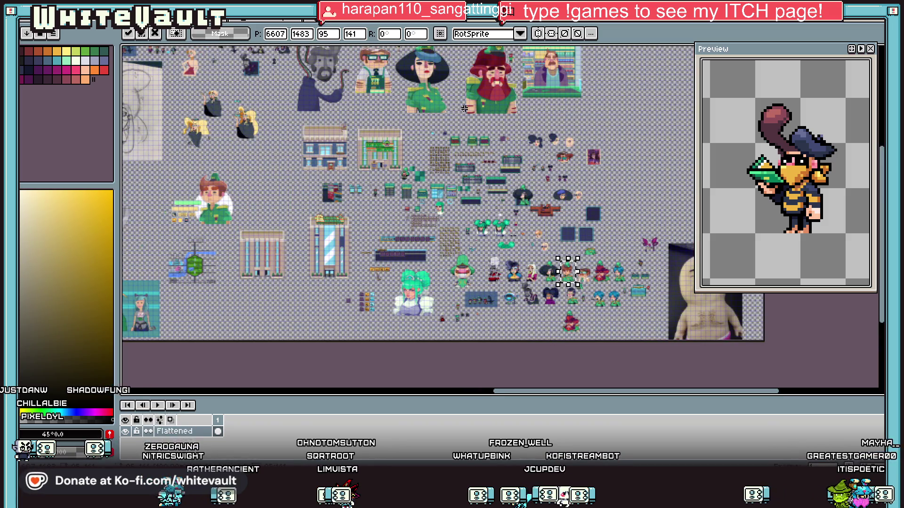
{"action": "scroll", "coordinate": [465, 108], "scroll_direction": "up", "scroll_amount": 1}
{"action": "left_click", "coordinate": [677, 200]}
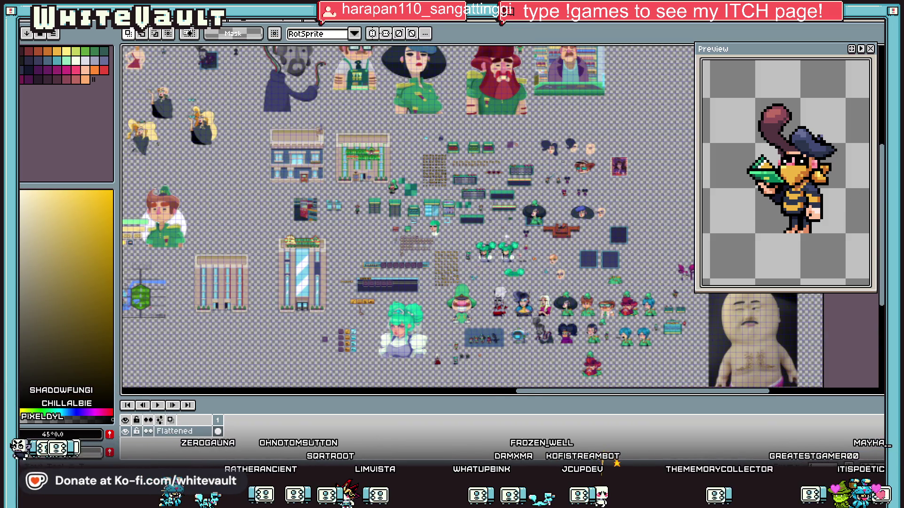
{"action": "scroll", "coordinate": [737, 282], "scroll_direction": "up", "scroll_amount": 3}
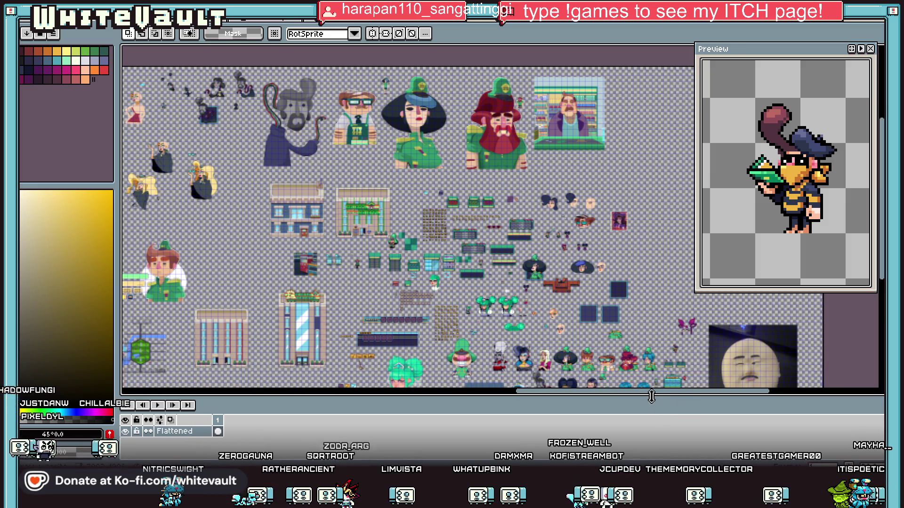
{"action": "left_click_drag", "start_coordinate": [651, 397], "coordinate": [526, 401]}
{"action": "scroll", "coordinate": [399, 186], "scroll_direction": "up", "scroll_amount": 5}
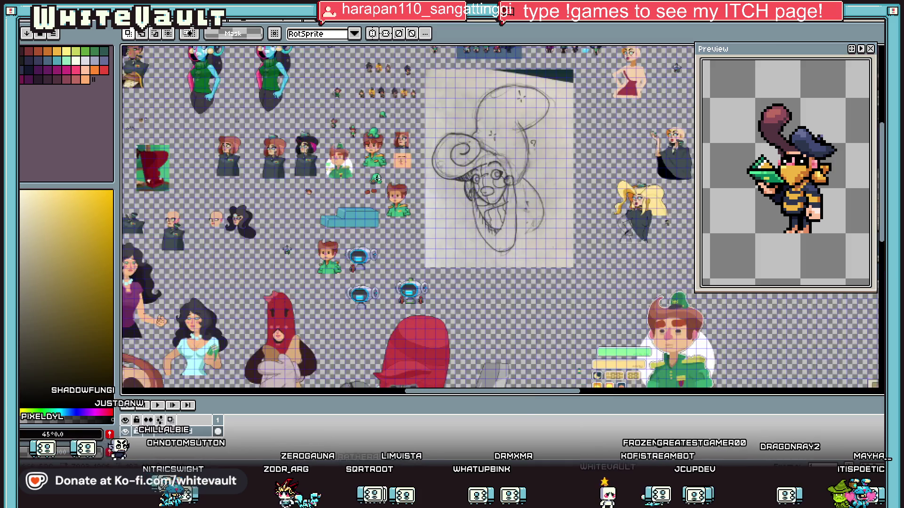
- Select the green-uniform boy sprite together with the blank face square
{"action": "left_click_drag", "start_coordinate": [381, 174], "coordinate": [477, 301]}
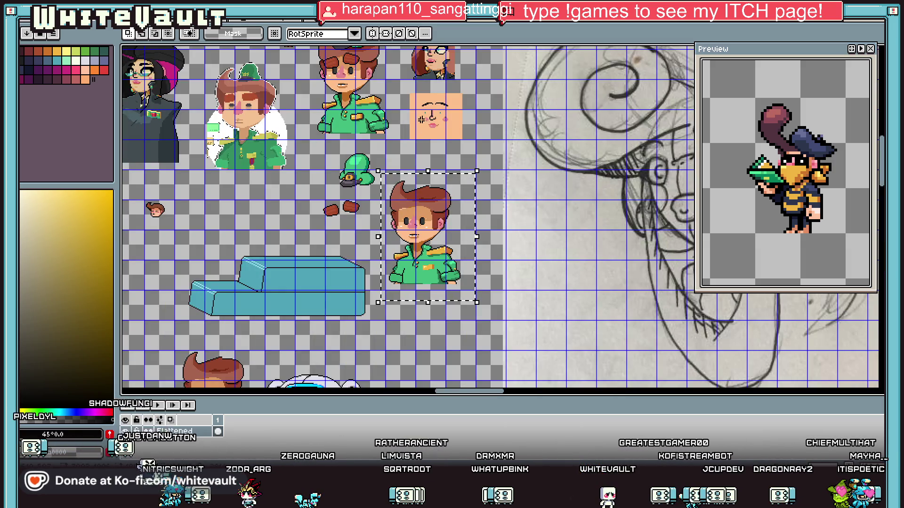
{"action": "left_click_drag", "start_coordinate": [408, 90], "coordinate": [477, 156]}
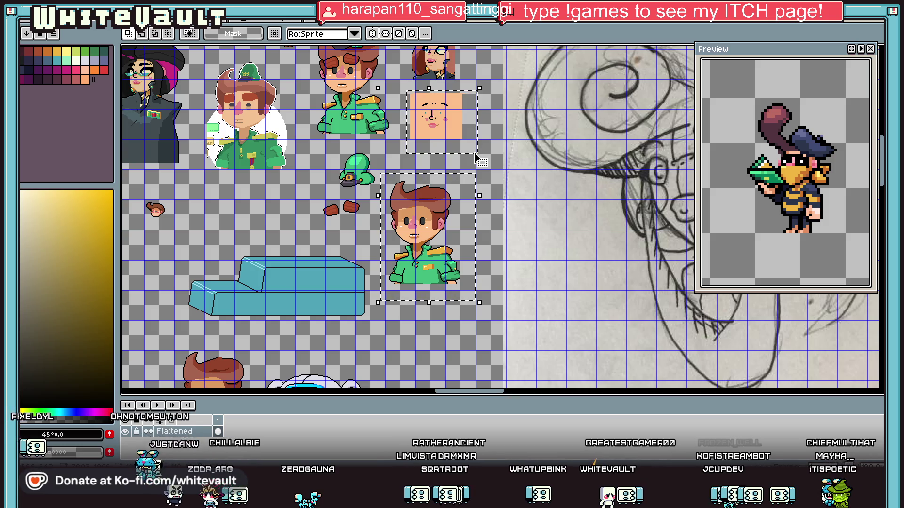
{"action": "scroll", "coordinate": [477, 155], "scroll_direction": "down", "scroll_amount": 5}
{"action": "scroll", "coordinate": [629, 293], "scroll_direction": "up", "scroll_amount": 3}
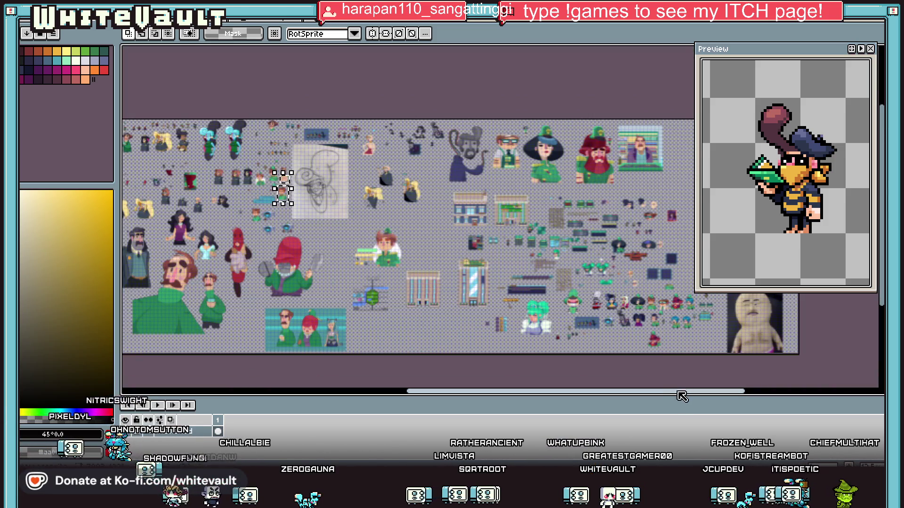
{"action": "left_click_drag", "start_coordinate": [711, 391], "coordinate": [743, 392]}
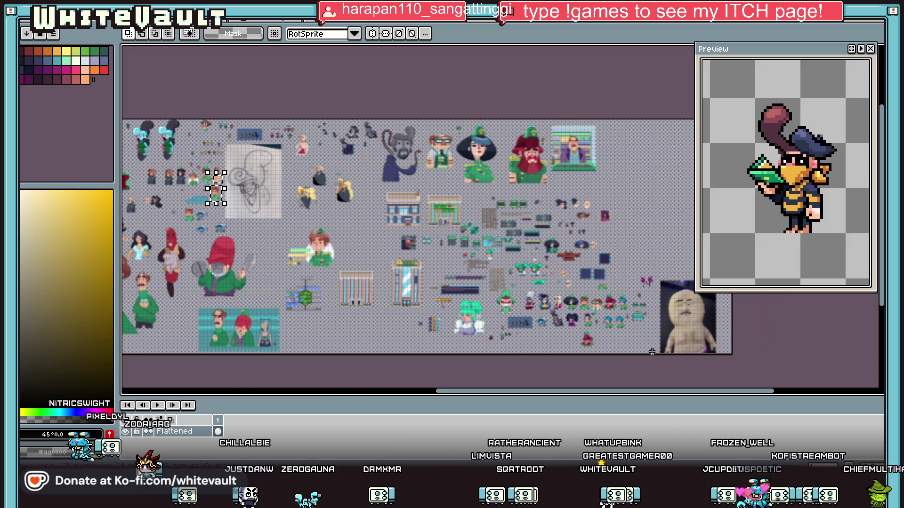
{"action": "scroll", "coordinate": [641, 353], "scroll_direction": "up", "scroll_amount": 2}
- Paste the boy and face square copy and place it beside the red-haired portrait
{"action": "key", "text": "ctrl+v"}
{"action": "left_click_drag", "start_coordinate": [642, 352], "coordinate": [570, 190]}
{"action": "key", "text": "Return"}
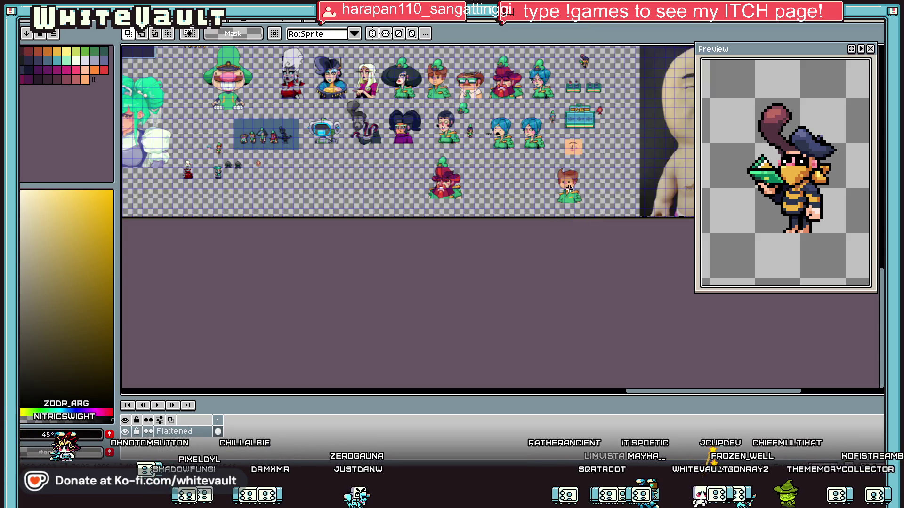
{"action": "scroll", "coordinate": [568, 189], "scroll_direction": "up", "scroll_amount": 2}
{"action": "mouse_move", "coordinate": [491, 145]}
{"action": "left_mouse_down"}
{"action": "mouse_move", "coordinate": [646, 287]}
{"action": "mouse_move", "coordinate": [504, 248]}
{"action": "mouse_move", "coordinate": [468, 268]}
{"action": "left_mouse_up"}
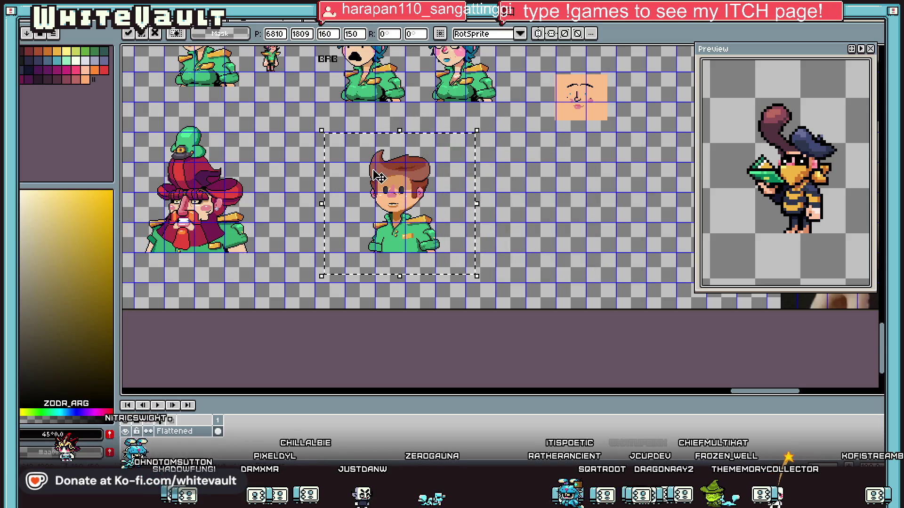
- Erase the hair tuft and dark hair outline above the boy copy's head
{"action": "scroll", "coordinate": [377, 177], "scroll_direction": "up", "scroll_amount": 3}
{"action": "key", "text": "ctrl+d"}
{"action": "key", "text": "e"}
{"action": "mouse_move", "coordinate": [391, 103]}
{"action": "left_mouse_down"}
{"action": "mouse_move", "coordinate": [349, 195]}
{"action": "mouse_move", "coordinate": [381, 155]}
{"action": "mouse_move", "coordinate": [354, 192]}
{"action": "left_mouse_up"}
{"action": "mouse_move", "coordinate": [396, 149]}
{"action": "left_mouse_down"}
{"action": "mouse_move", "coordinate": [531, 151]}
{"action": "mouse_move", "coordinate": [501, 117]}
{"action": "left_mouse_up"}
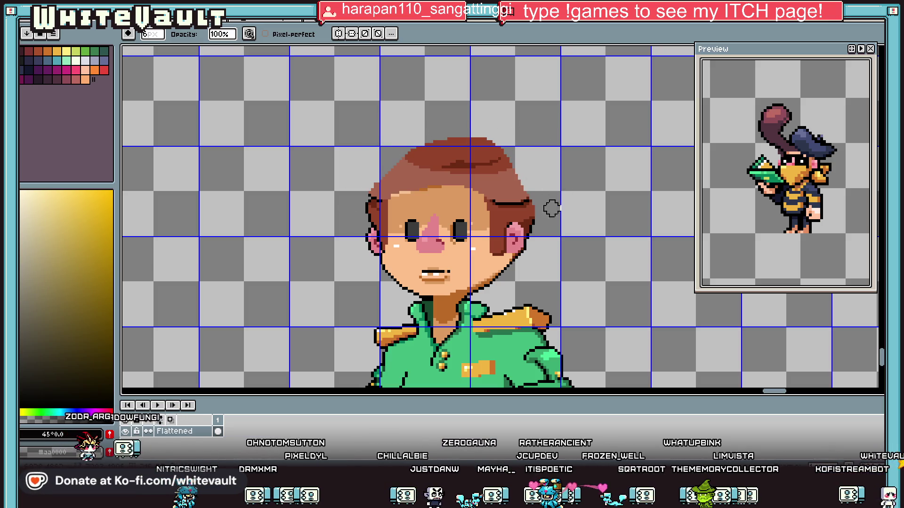
- Paint skin colour over the stray pink pixels below the nose
{"action": "scroll", "coordinate": [466, 231], "scroll_direction": "up", "scroll_amount": 1}
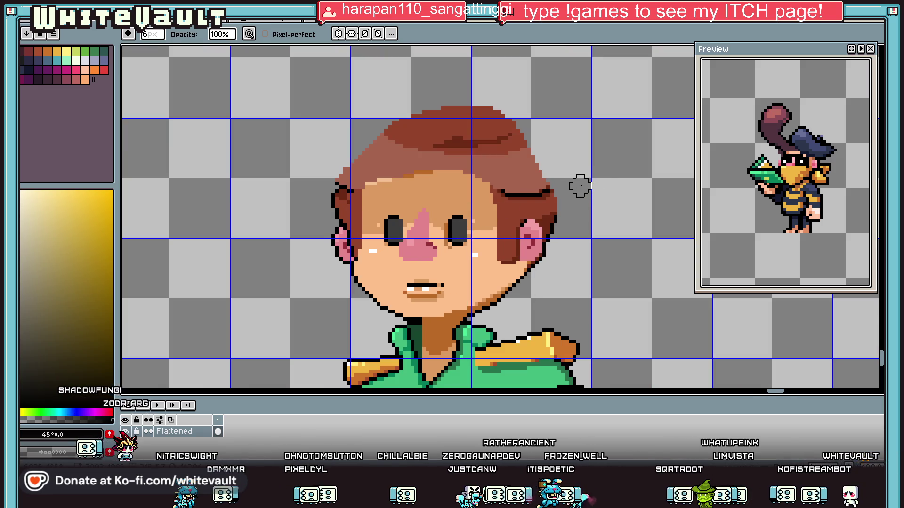
{"action": "key", "text": "i"}
{"action": "scroll", "coordinate": [491, 214], "scroll_direction": "up", "scroll_amount": 1}
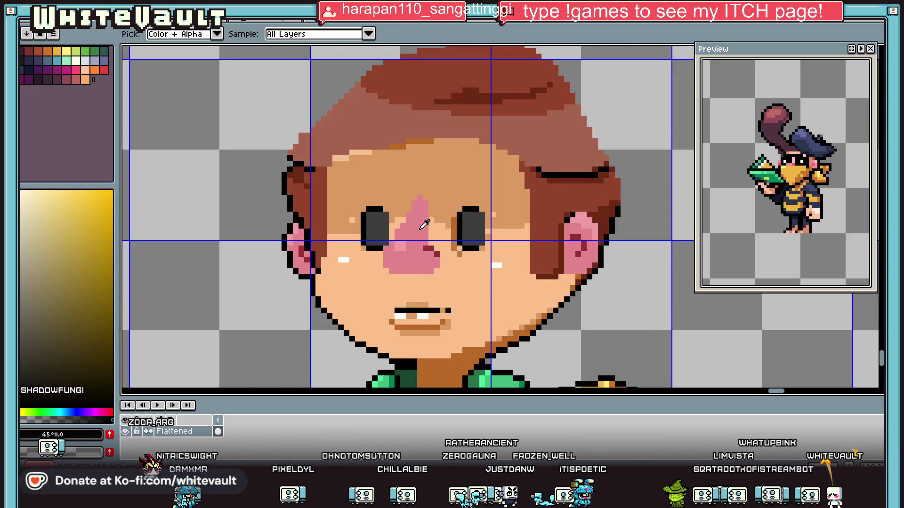
{"action": "left_click", "coordinate": [492, 214], "text": "alt"}
{"action": "scroll", "coordinate": [471, 235], "scroll_direction": "up", "scroll_amount": 1}
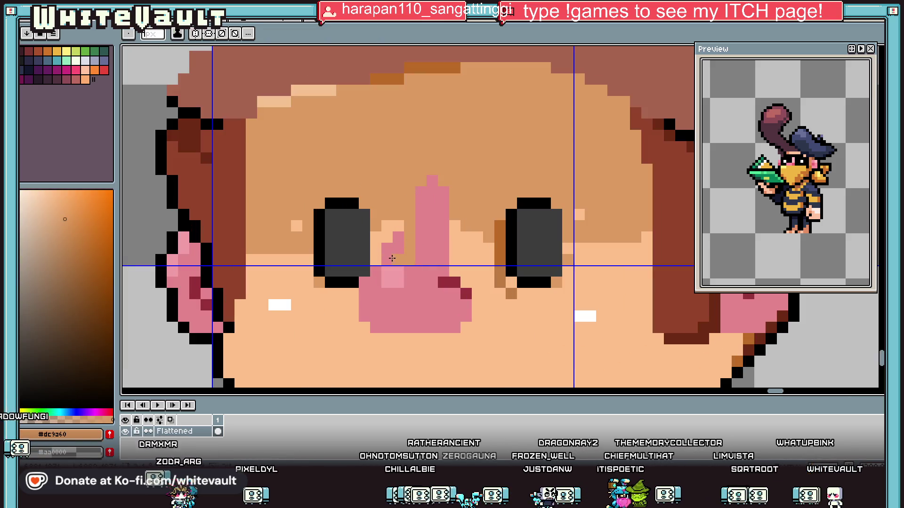
{"action": "left_click", "coordinate": [389, 235], "text": "alt"}
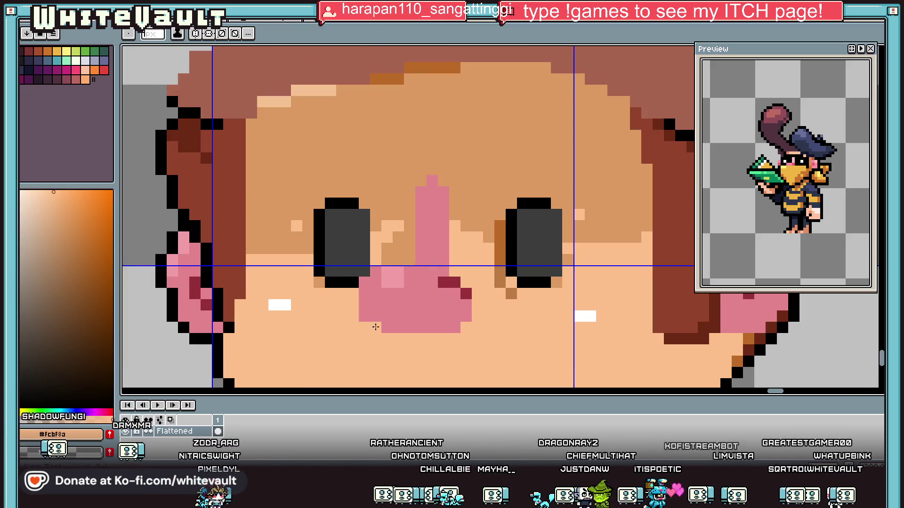
{"action": "left_click", "coordinate": [376, 328]}
{"action": "mouse_move", "coordinate": [374, 317]}
{"action": "left_mouse_down"}
{"action": "mouse_move", "coordinate": [471, 316]}
{"action": "mouse_move", "coordinate": [366, 321]}
{"action": "left_mouse_up"}
{"action": "key", "text": "ctrl+z"}
{"action": "left_click", "coordinate": [403, 327]}
{"action": "scroll", "coordinate": [404, 328], "scroll_direction": "down", "scroll_amount": 2}
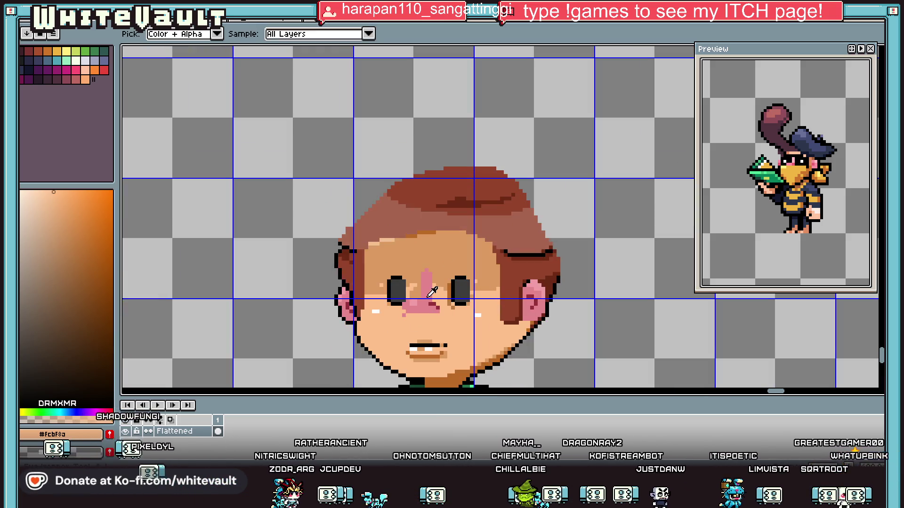
- Draw a curved pink test stroke to the right of the head
{"action": "left_click", "coordinate": [534, 294], "text": "alt"}
{"action": "key", "text": "v"}
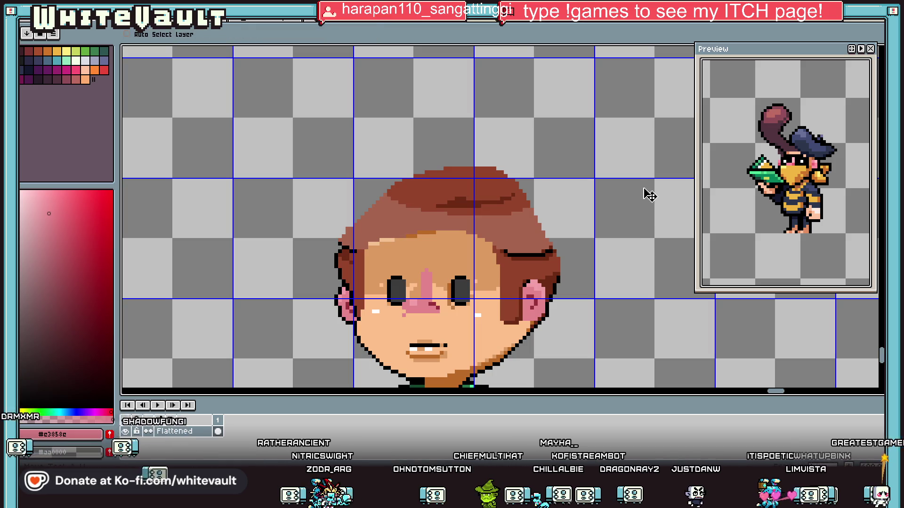
{"action": "key", "text": "b"}
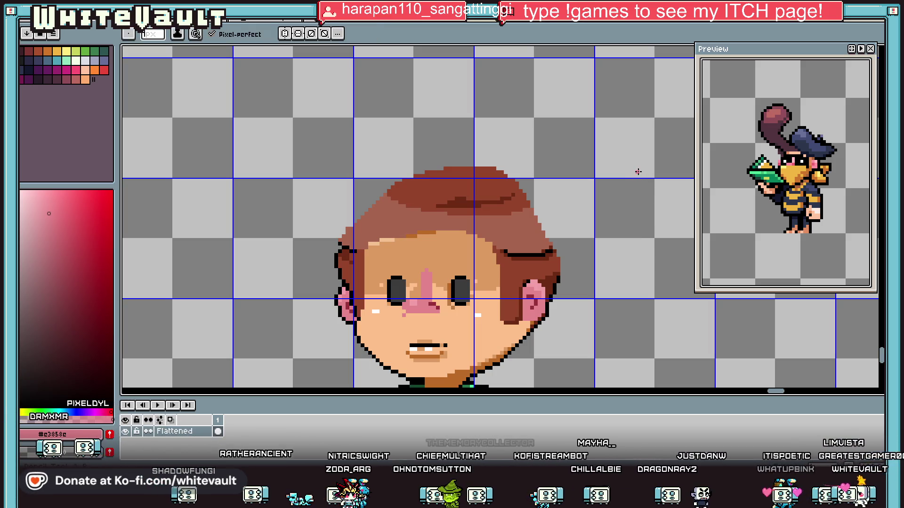
{"action": "left_click_drag", "start_coordinate": [641, 164], "coordinate": [643, 188]}
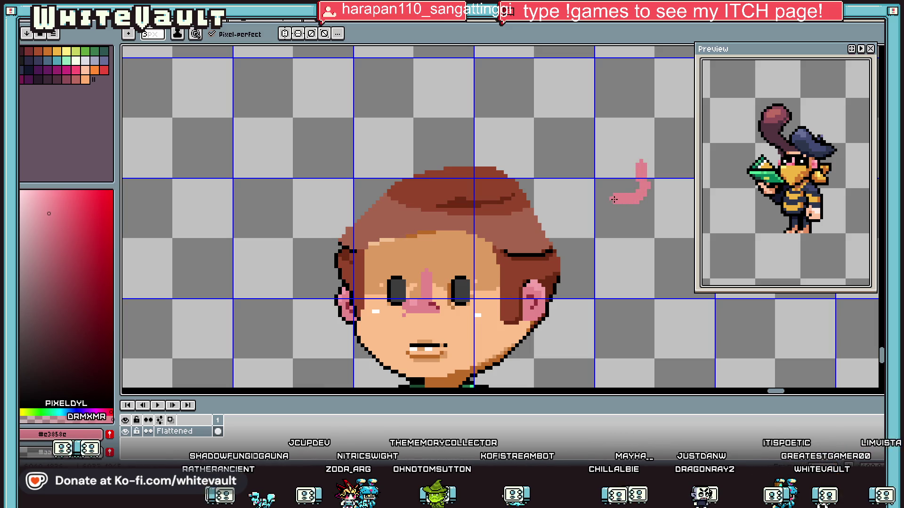
{"action": "scroll", "coordinate": [637, 197], "scroll_direction": "down", "scroll_amount": 2}
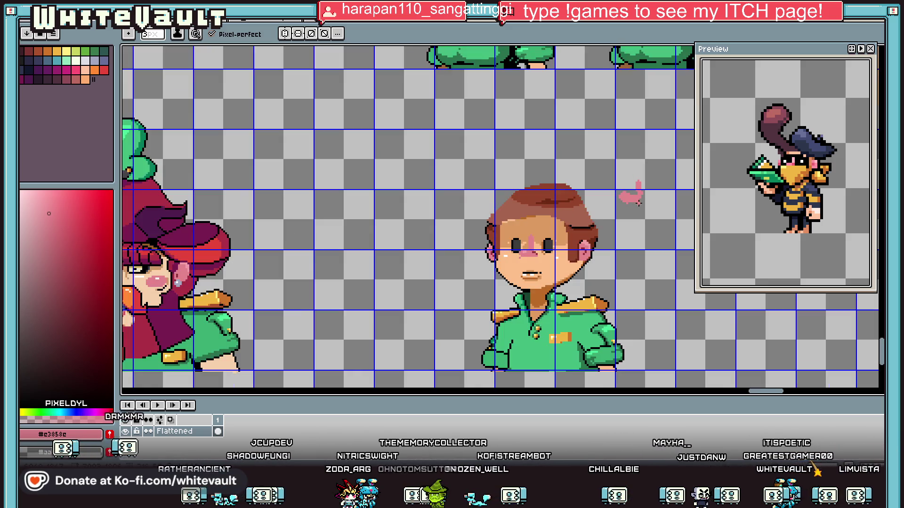
{"action": "scroll", "coordinate": [640, 203], "scroll_direction": "up", "scroll_amount": 2}
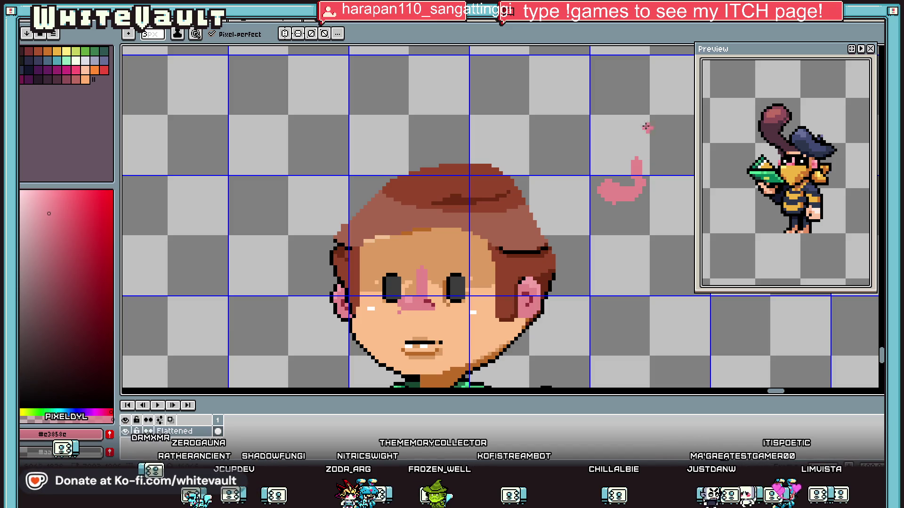
{"action": "scroll", "coordinate": [646, 130], "scroll_direction": "down", "scroll_amount": 2}
{"action": "scroll", "coordinate": [653, 144], "scroll_direction": "up", "scroll_amount": 2}
{"action": "key", "text": "ctrl+z"}
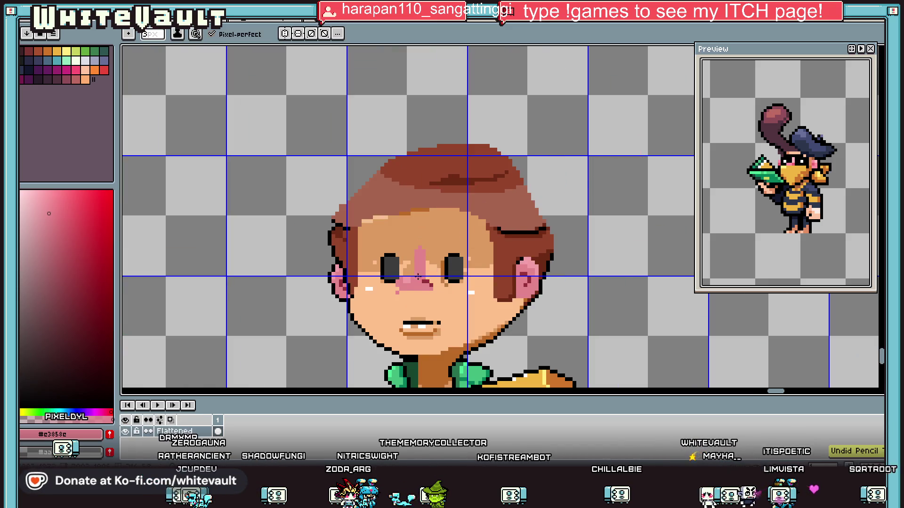
{"action": "scroll", "coordinate": [418, 277], "scroll_direction": "up", "scroll_amount": 1}
{"action": "scroll", "coordinate": [427, 290], "scroll_direction": "down", "scroll_amount": 2}
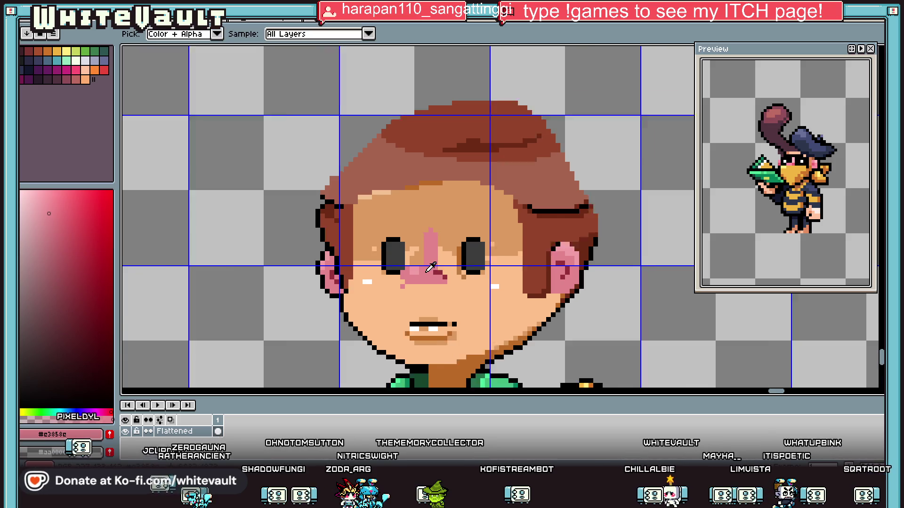
{"action": "key", "text": "ctrl+y"}
{"action": "key", "text": "b"}
{"action": "scroll", "coordinate": [439, 282], "scroll_direction": "up", "scroll_amount": 1}
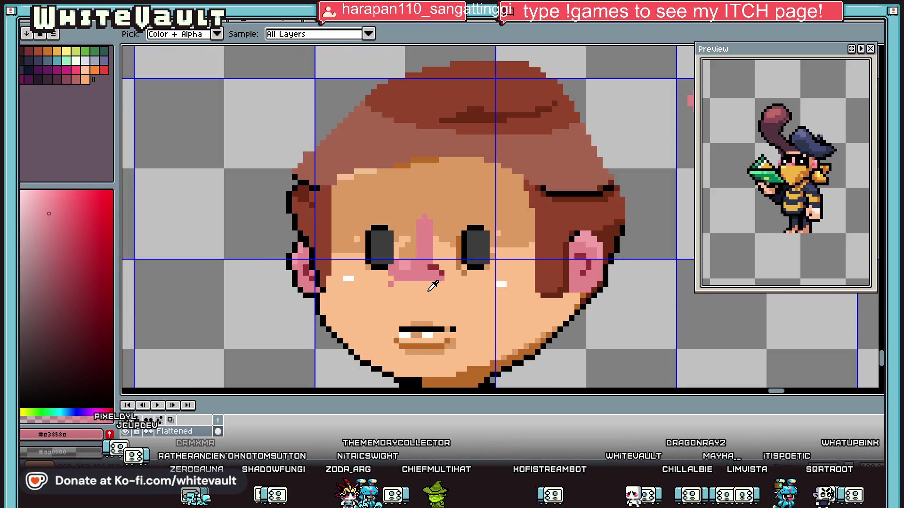
- Magic-wand select the pink nose and drag it off the face to the right
{"action": "left_click", "coordinate": [435, 280], "text": "alt"}
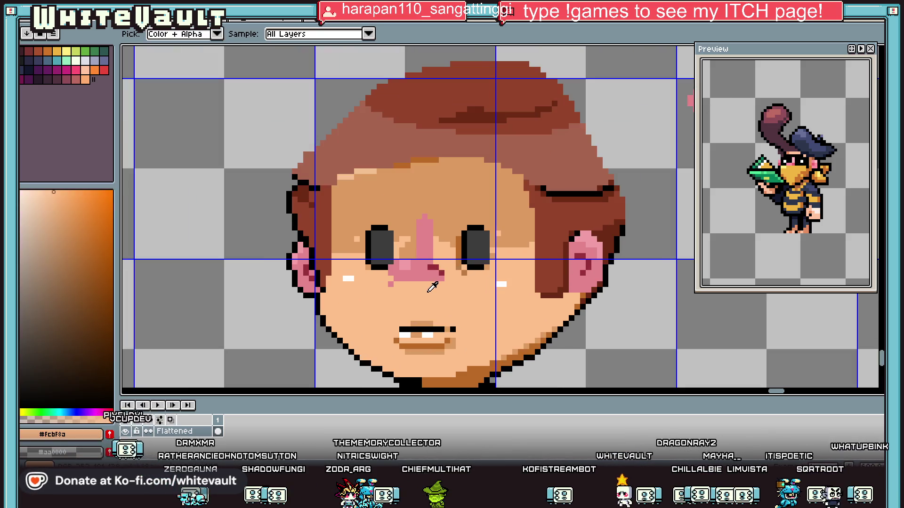
{"action": "key", "text": "v"}
{"action": "key", "text": "w"}
{"action": "left_click", "coordinate": [426, 254]}
{"action": "left_click_drag", "start_coordinate": [426, 255], "coordinate": [553, 178]}
{"action": "scroll", "coordinate": [607, 185], "scroll_direction": "down", "scroll_amount": 2}
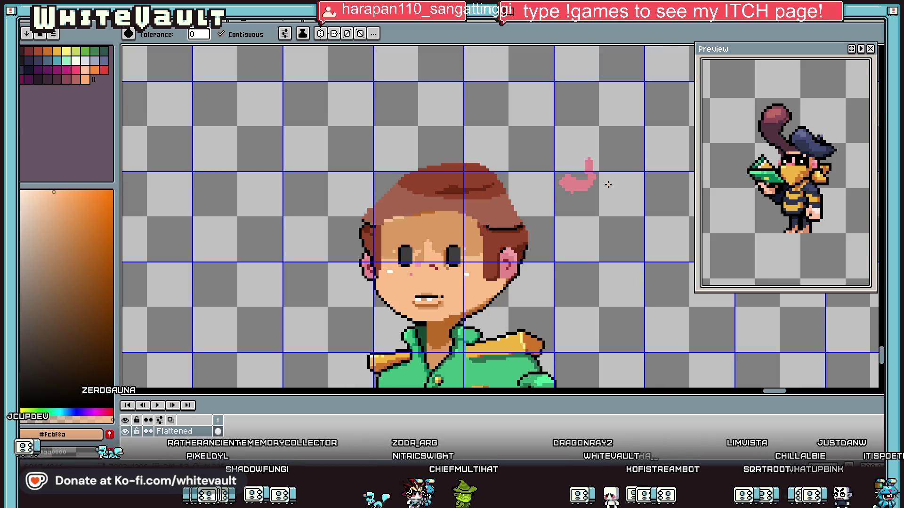
- Reshape the pink piece by nudging its top and extending it leftward with pink pixels
{"action": "key", "text": "m"}
{"action": "mouse_move", "coordinate": [551, 136]}
{"action": "left_mouse_down"}
{"action": "mouse_move", "coordinate": [588, 176]}
{"action": "mouse_move", "coordinate": [545, 248]}
{"action": "mouse_move", "coordinate": [452, 283]}
{"action": "mouse_move", "coordinate": [450, 294]}
{"action": "mouse_move", "coordinate": [440, 286]}
{"action": "mouse_move", "coordinate": [701, 354]}
{"action": "left_mouse_up"}
{"action": "scroll", "coordinate": [450, 295], "scroll_direction": "up", "scroll_amount": 2}
{"action": "left_click_drag", "start_coordinate": [658, 279], "coordinate": [714, 316]}
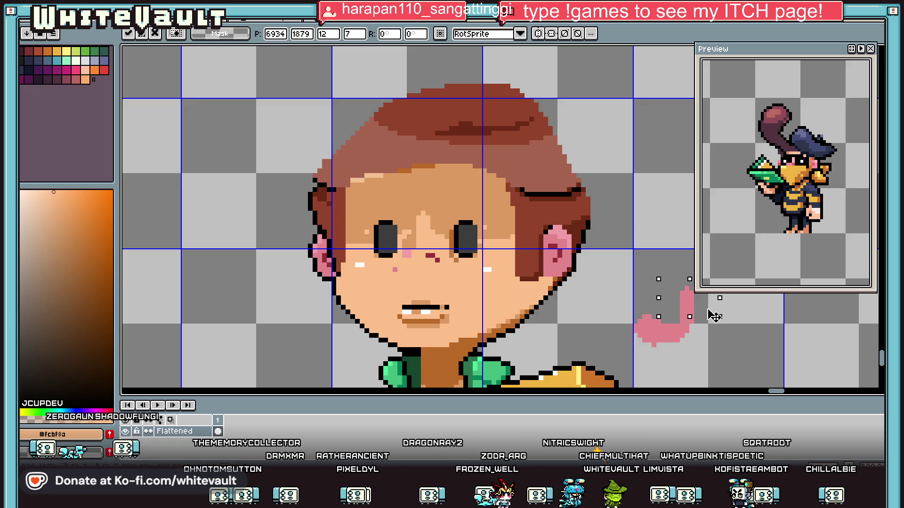
{"action": "left_click_drag", "start_coordinate": [658, 275], "coordinate": [709, 309]}
{"action": "key", "text": "ctrl+d"}
{"action": "scroll", "coordinate": [695, 336], "scroll_direction": "up", "scroll_amount": 1}
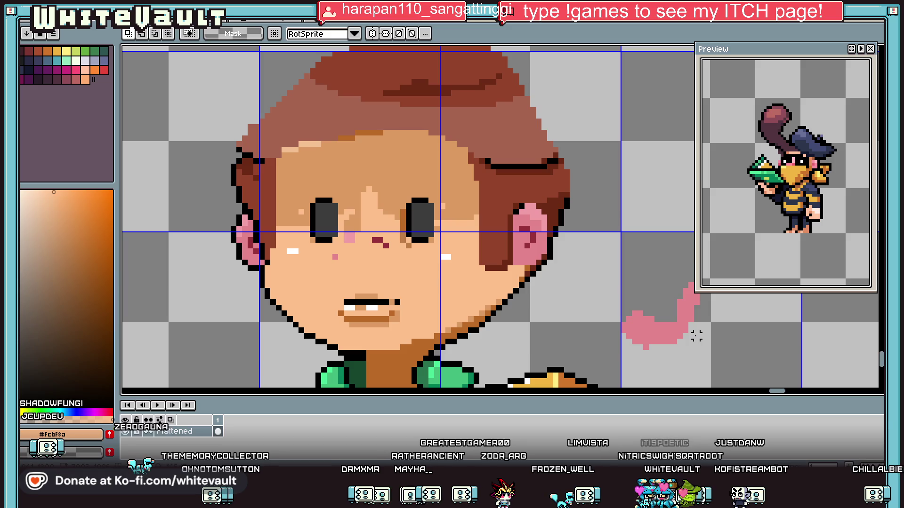
{"action": "left_click", "coordinate": [694, 332], "text": "alt"}
{"action": "scroll", "coordinate": [688, 331], "scroll_direction": "up", "scroll_amount": 1}
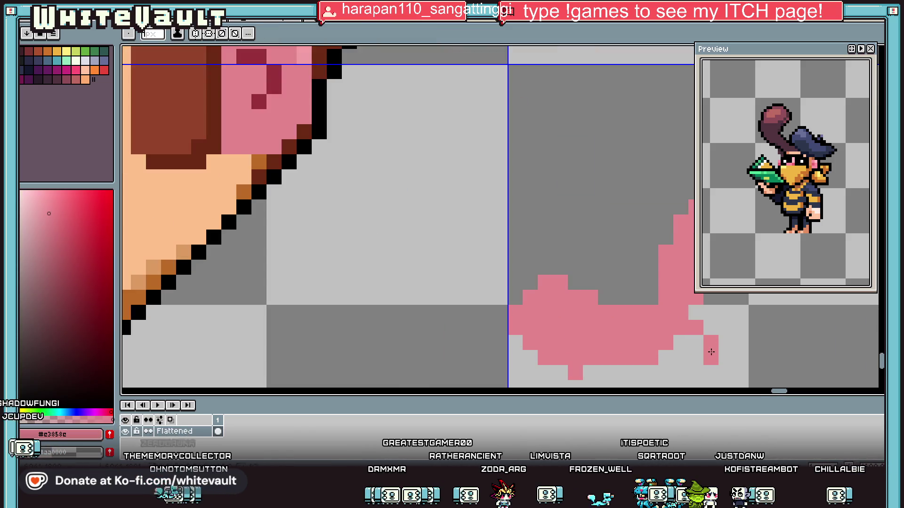
{"action": "left_click_drag", "start_coordinate": [711, 352], "coordinate": [665, 352]}
{"action": "scroll", "coordinate": [714, 341], "scroll_direction": "down", "scroll_amount": 3}
{"action": "scroll", "coordinate": [730, 329], "scroll_direction": "up", "scroll_amount": 1}
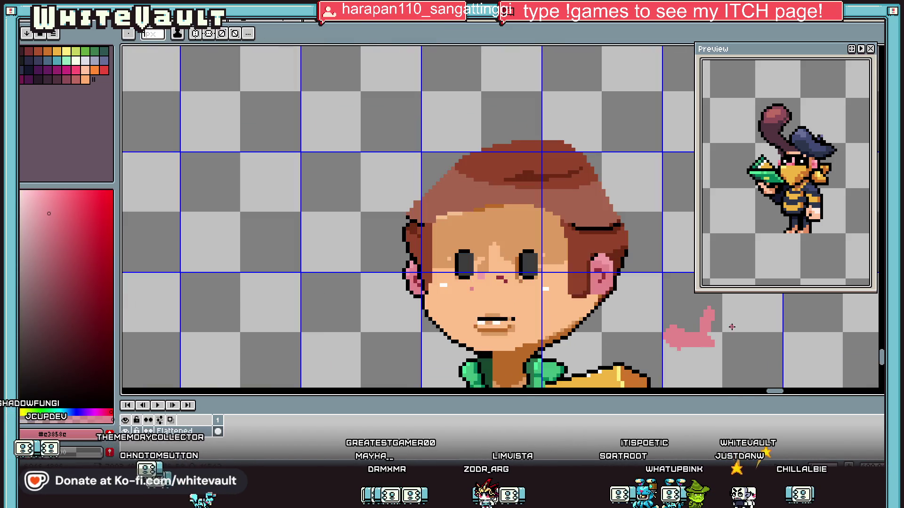
- Move the whole pink blob onto the boy's face as his nose
{"action": "key", "text": "v"}
{"action": "key", "text": "b"}
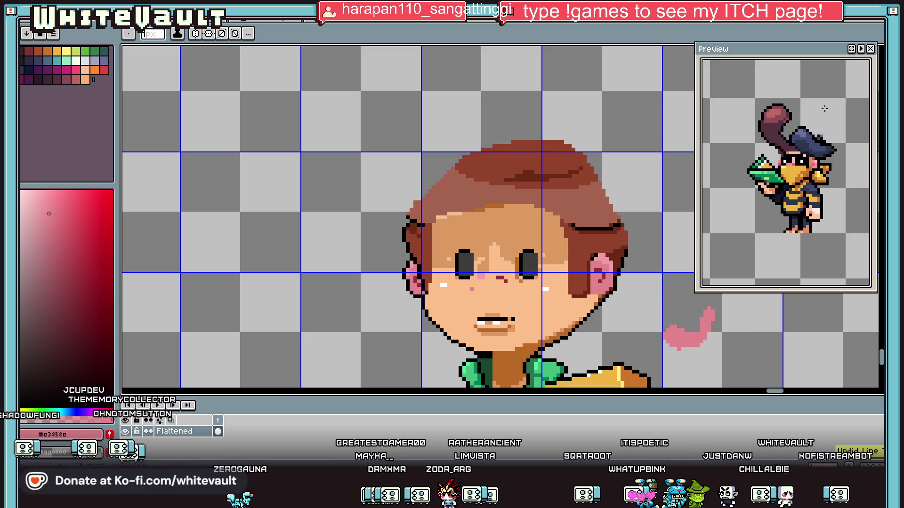
{"action": "key", "text": "m"}
{"action": "left_click_drag", "start_coordinate": [729, 363], "coordinate": [626, 299]}
{"action": "mouse_move", "coordinate": [693, 333]}
{"action": "left_mouse_down"}
{"action": "mouse_move", "coordinate": [501, 284]}
{"action": "mouse_move", "coordinate": [720, 342]}
{"action": "left_mouse_up"}
{"action": "key", "text": "Return"}
{"action": "scroll", "coordinate": [720, 341], "scroll_direction": "up", "scroll_amount": 1}
{"action": "left_click_drag", "start_coordinate": [699, 296], "coordinate": [753, 346]}
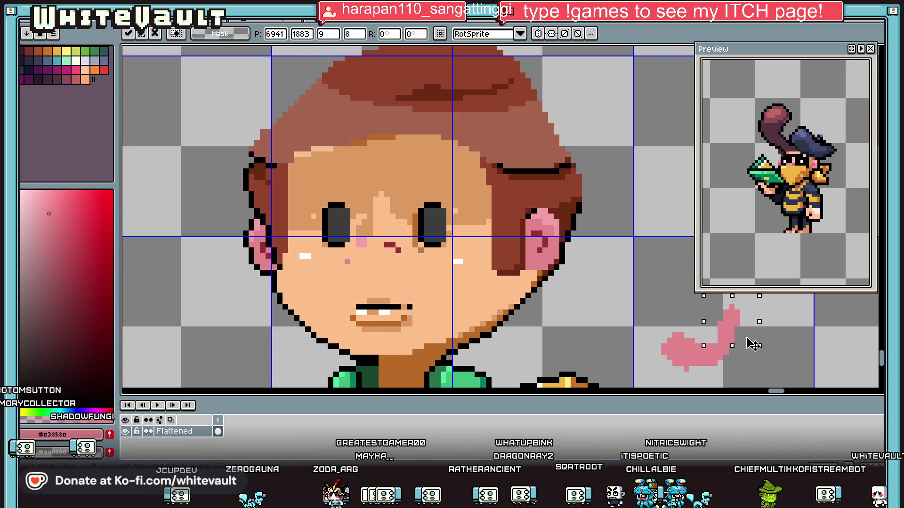
{"action": "key", "text": "ctrl+d"}
{"action": "scroll", "coordinate": [749, 329], "scroll_direction": "down", "scroll_amount": 1}
{"action": "left_click_drag", "start_coordinate": [750, 379], "coordinate": [656, 298]}
{"action": "mouse_move", "coordinate": [718, 344]}
{"action": "left_mouse_down"}
{"action": "mouse_move", "coordinate": [410, 267]}
{"action": "mouse_move", "coordinate": [439, 256]}
{"action": "left_mouse_up"}
{"action": "scroll", "coordinate": [445, 256], "scroll_direction": "up", "scroll_amount": 1}
{"action": "key", "text": "ctrl+d"}
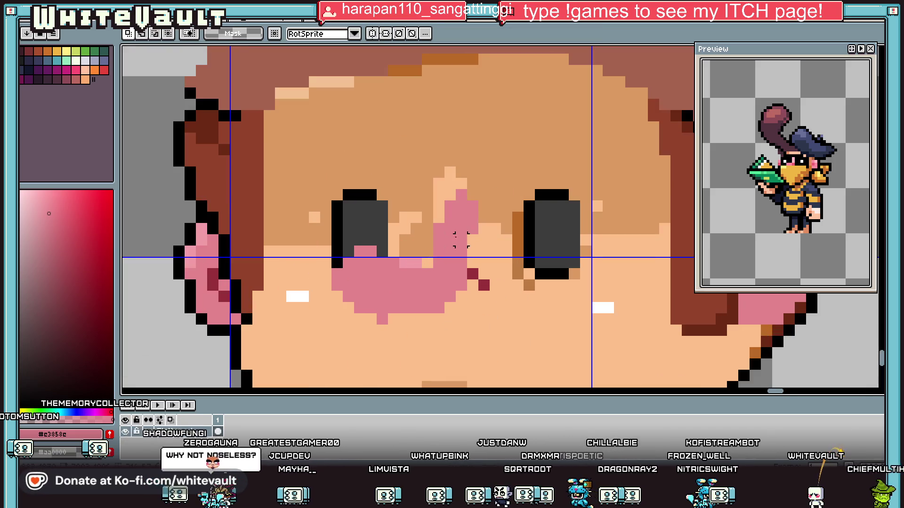
- Add pink pixels atop the nose and repaint stray cells with light skin
{"action": "key", "text": "b"}
{"action": "left_click", "coordinate": [461, 184]}
{"action": "left_click", "coordinate": [450, 194]}
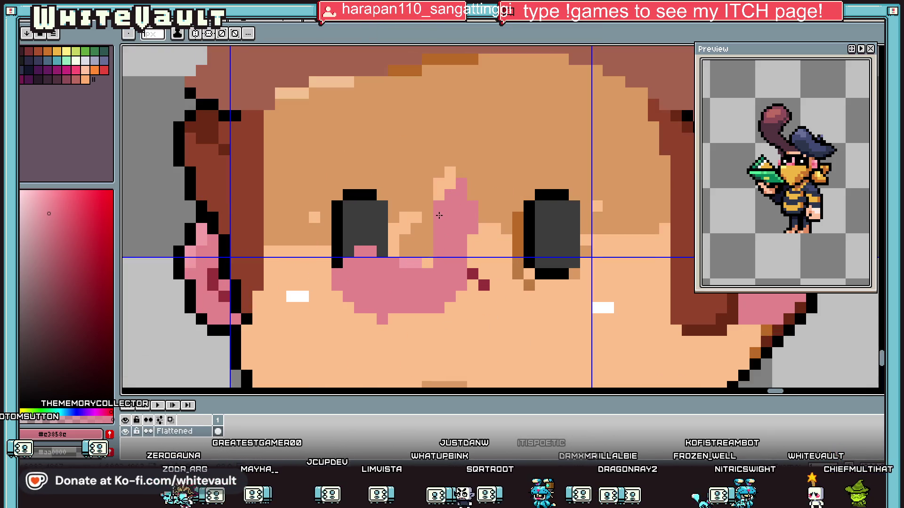
{"action": "left_click", "coordinate": [478, 230], "text": "alt"}
{"action": "left_click_drag", "start_coordinate": [473, 206], "coordinate": [473, 218]}
{"action": "left_click", "coordinate": [477, 183]}
{"action": "scroll", "coordinate": [485, 198], "scroll_direction": "down", "scroll_amount": 4}
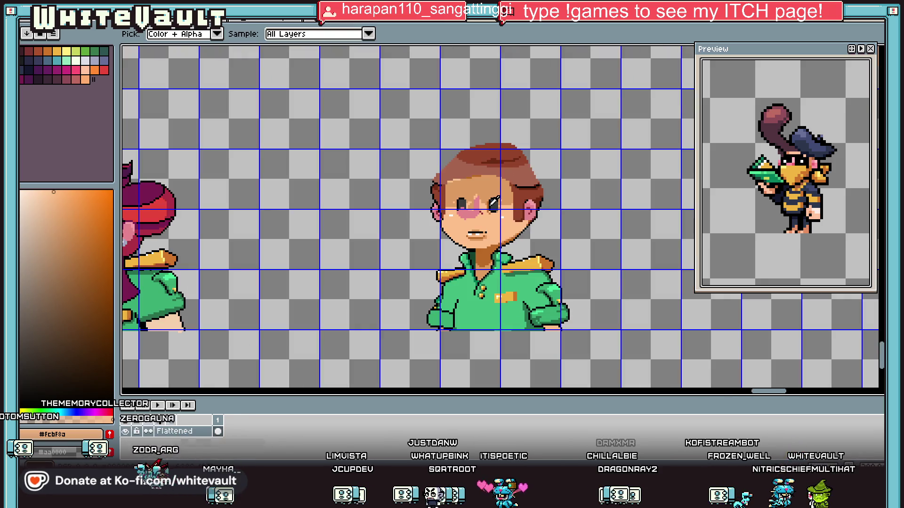
{"action": "scroll", "coordinate": [481, 203], "scroll_direction": "up", "scroll_amount": 4}
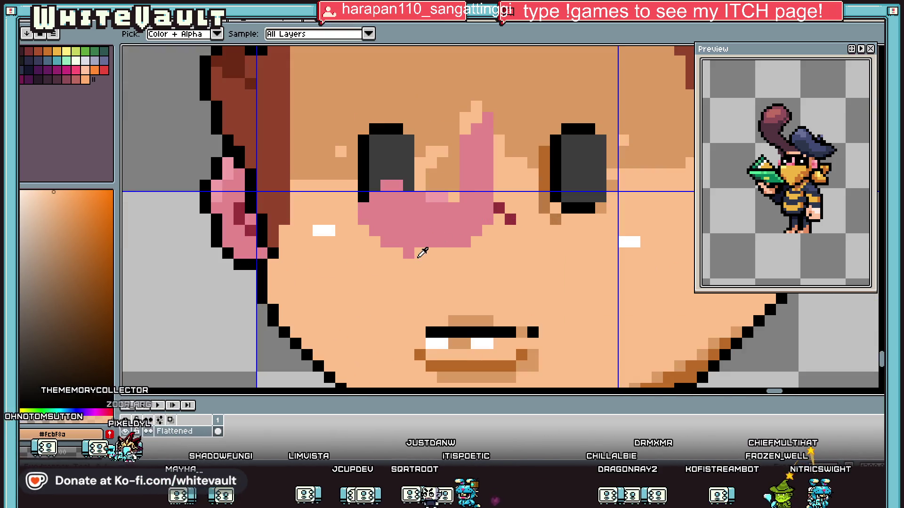
{"action": "scroll", "coordinate": [444, 202], "scroll_direction": "down", "scroll_amount": 5}
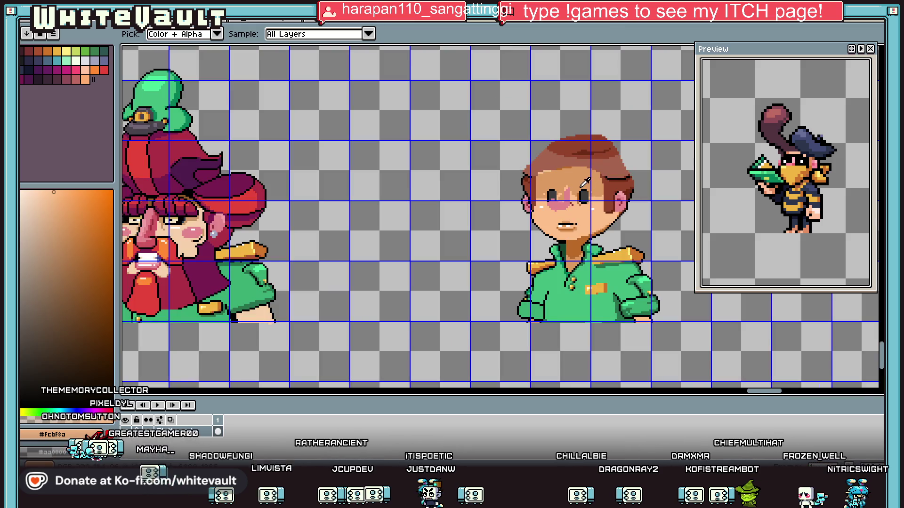
{"action": "scroll", "coordinate": [579, 183], "scroll_direction": "up", "scroll_amount": 3}
- Add a dark red pixel beside the nose, using colours sampled from the face
{"action": "left_click", "coordinate": [578, 184], "text": "alt"}
{"action": "key", "text": "g"}
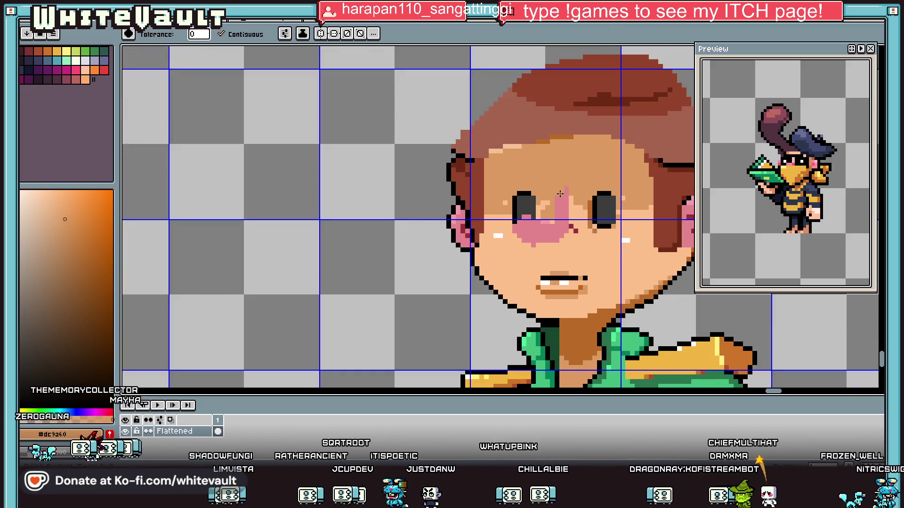
{"action": "scroll", "coordinate": [560, 194], "scroll_direction": "down", "scroll_amount": 5}
{"action": "scroll", "coordinate": [579, 197], "scroll_direction": "up", "scroll_amount": 5}
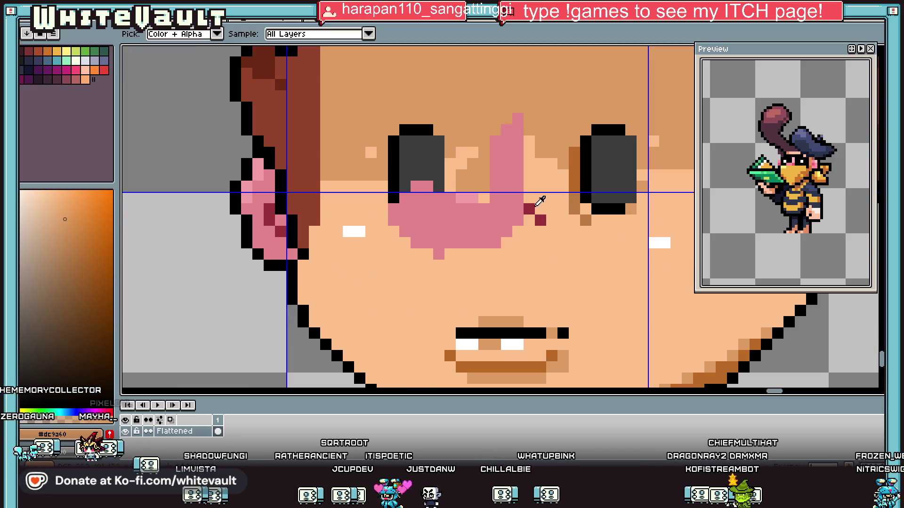
{"action": "left_click", "coordinate": [500, 224], "text": "alt"}
{"action": "left_click", "coordinate": [518, 245]}
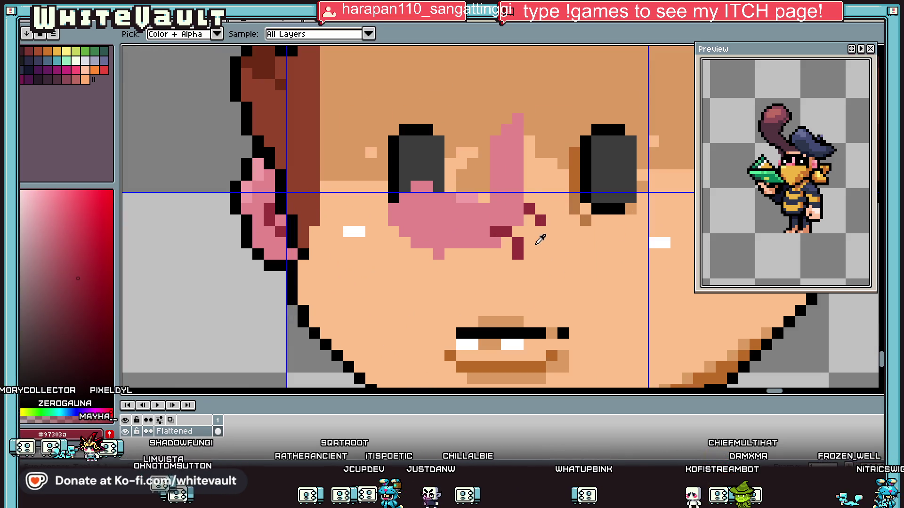
{"action": "left_click", "coordinate": [537, 236], "text": "alt"}
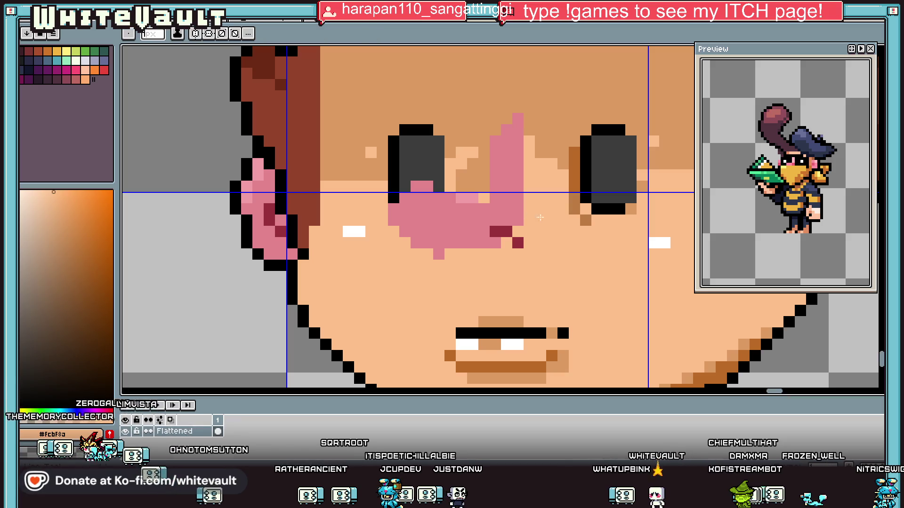
{"action": "left_click", "coordinate": [506, 240], "text": "alt"}
{"action": "scroll", "coordinate": [534, 252], "scroll_direction": "down", "scroll_amount": 5}
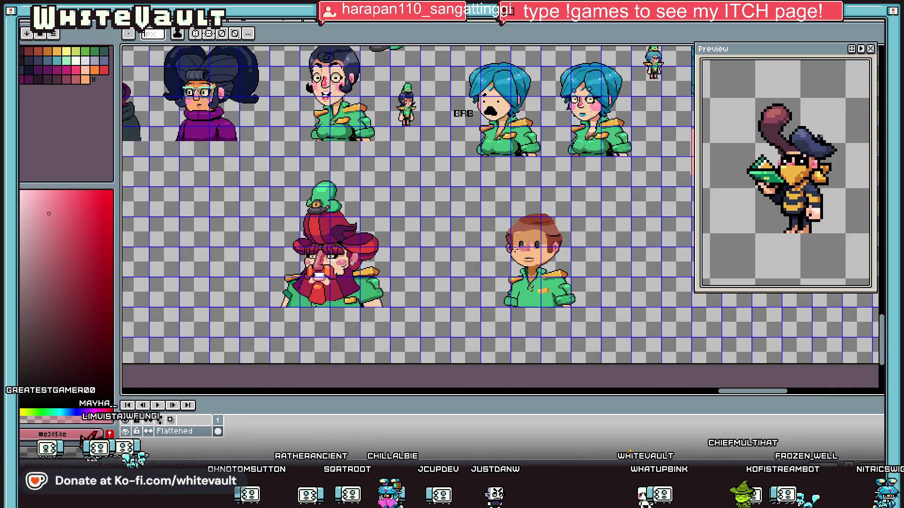
{"action": "scroll", "coordinate": [528, 245], "scroll_direction": "up", "scroll_amount": 5}
- Sample the boy's skin, ending on the darker shade #dc9a60
{"action": "left_click", "coordinate": [515, 242], "text": "alt"}
{"action": "scroll", "coordinate": [616, 193], "scroll_direction": "down", "scroll_amount": 2}
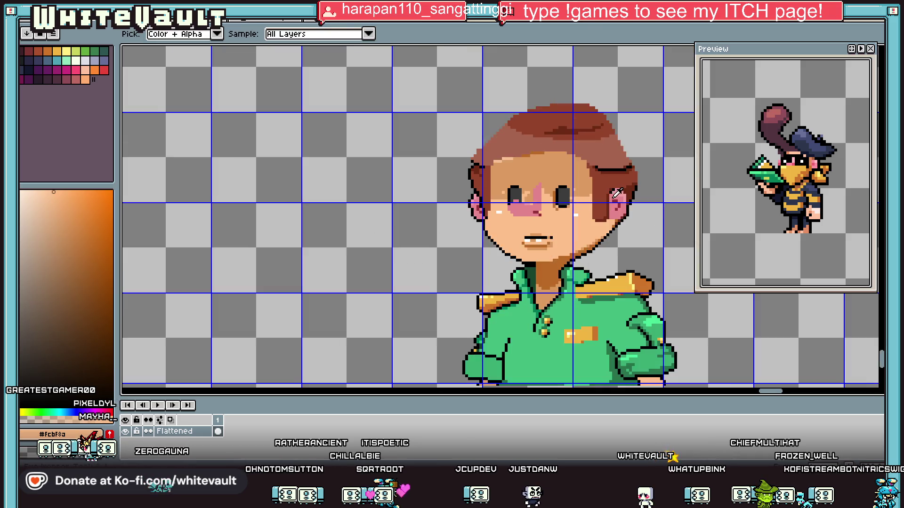
{"action": "scroll", "coordinate": [616, 193], "scroll_direction": "down", "scroll_amount": 1}
{"action": "scroll", "coordinate": [607, 191], "scroll_direction": "up", "scroll_amount": 1}
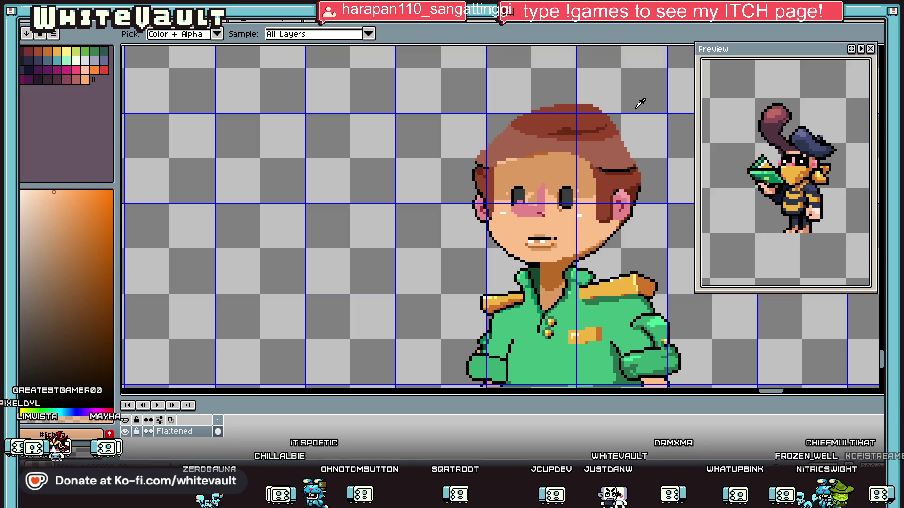
{"action": "scroll", "coordinate": [584, 177], "scroll_direction": "up", "scroll_amount": 2}
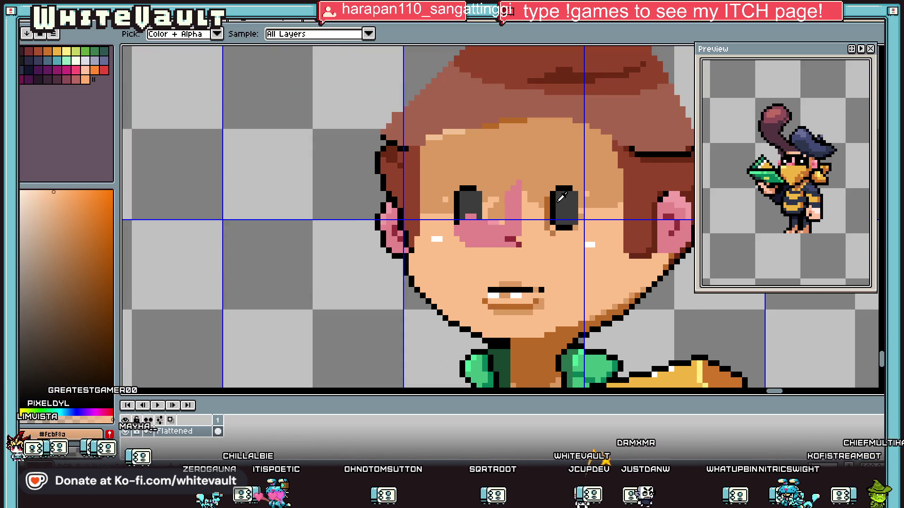
{"action": "left_click", "coordinate": [512, 180], "text": "alt"}
{"action": "scroll", "coordinate": [507, 191], "scroll_direction": "up", "scroll_amount": 2}
{"action": "scroll", "coordinate": [507, 203], "scroll_direction": "down", "scroll_amount": 4}
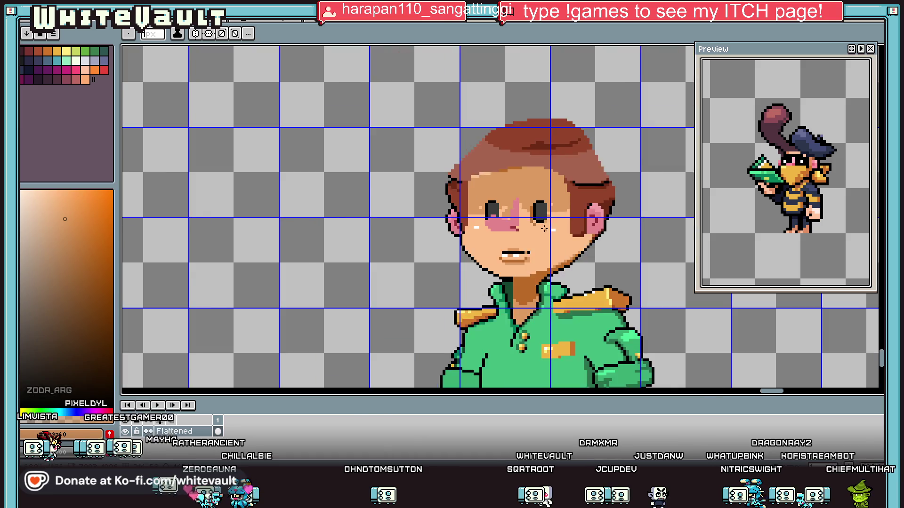
- Select the boy's whole head and stretch it taller
{"action": "key", "text": "m"}
{"action": "mouse_move", "coordinate": [353, 140]}
{"action": "left_mouse_down"}
{"action": "mouse_move", "coordinate": [626, 238]}
{"action": "mouse_move", "coordinate": [629, 248]}
{"action": "mouse_move", "coordinate": [586, 258]}
{"action": "mouse_move", "coordinate": [586, 269]}
{"action": "left_mouse_up"}
{"action": "scroll", "coordinate": [616, 242], "scroll_direction": "up", "scroll_amount": 2}
{"action": "key", "text": "Return"}
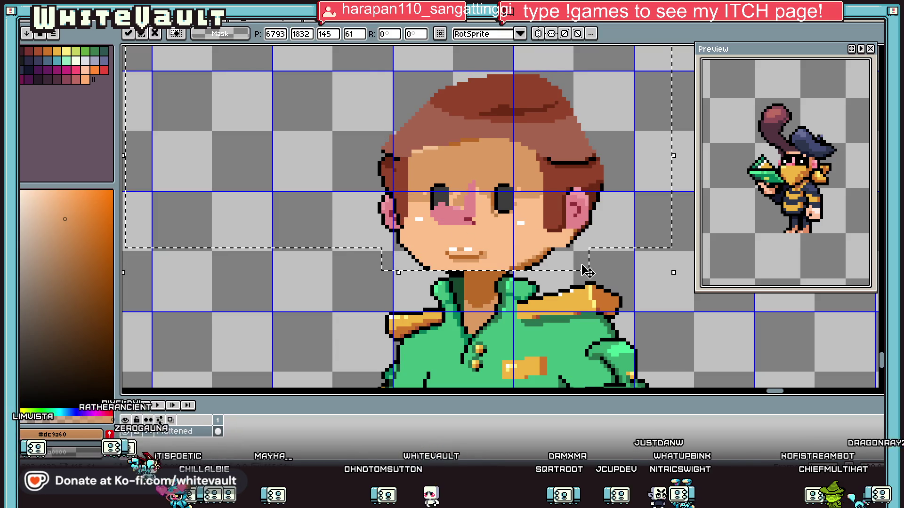
{"action": "scroll", "coordinate": [586, 269], "scroll_direction": "down", "scroll_amount": 3}
{"action": "scroll", "coordinate": [571, 276], "scroll_direction": "up", "scroll_amount": 2}
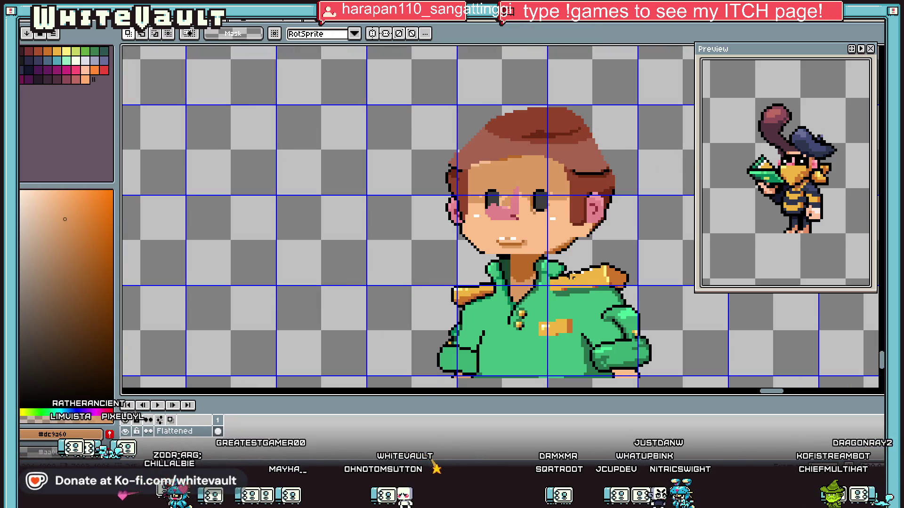
- Erase the left shoulder and arm edge and the right-shoulder epaulette from the shirt
{"action": "key", "text": "e"}
{"action": "left_click_drag", "start_coordinate": [469, 292], "coordinate": [454, 294]}
{"action": "left_click_drag", "start_coordinate": [579, 266], "coordinate": [615, 259]}
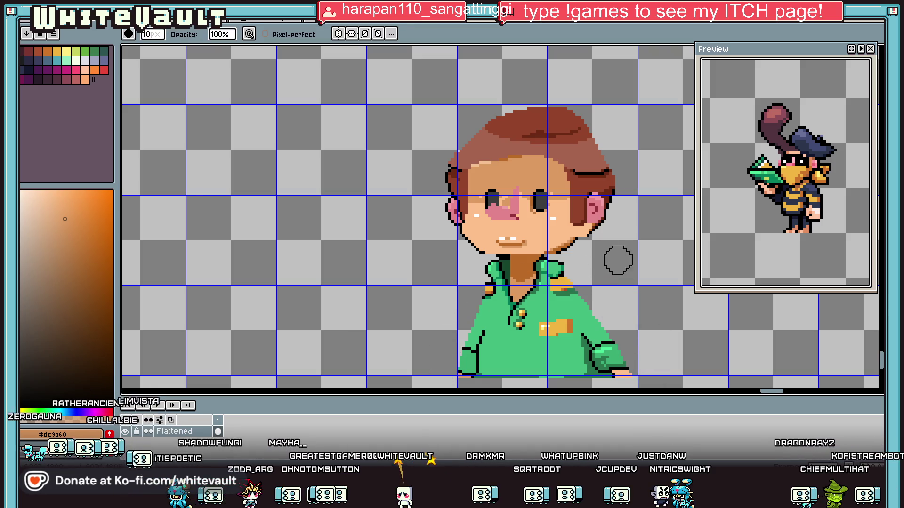
{"action": "scroll", "coordinate": [645, 312], "scroll_direction": "down", "scroll_amount": 2}
{"action": "scroll", "coordinate": [646, 316], "scroll_direction": "up", "scroll_amount": 2}
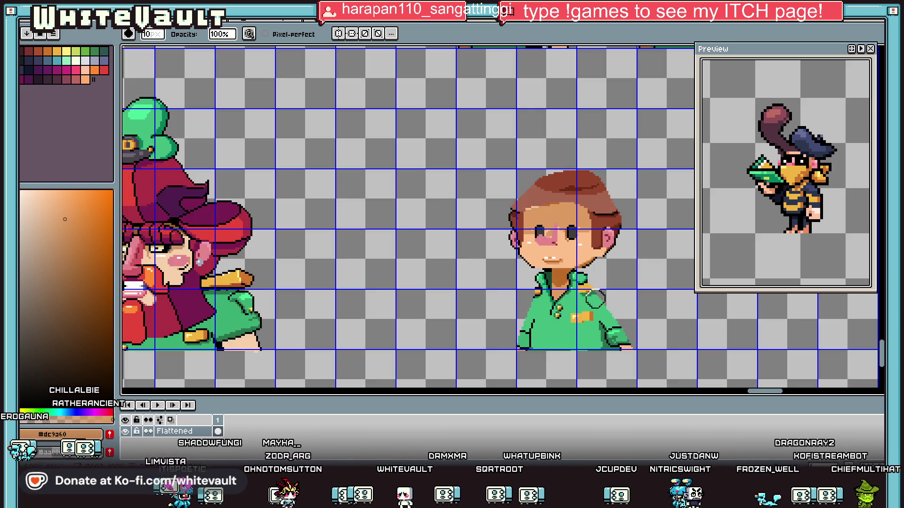
{"action": "scroll", "coordinate": [594, 298], "scroll_direction": "up", "scroll_amount": 1}
- Pick black from the outline for the chin
{"action": "key", "text": "i"}
{"action": "scroll", "coordinate": [518, 256], "scroll_direction": "up", "scroll_amount": 1}
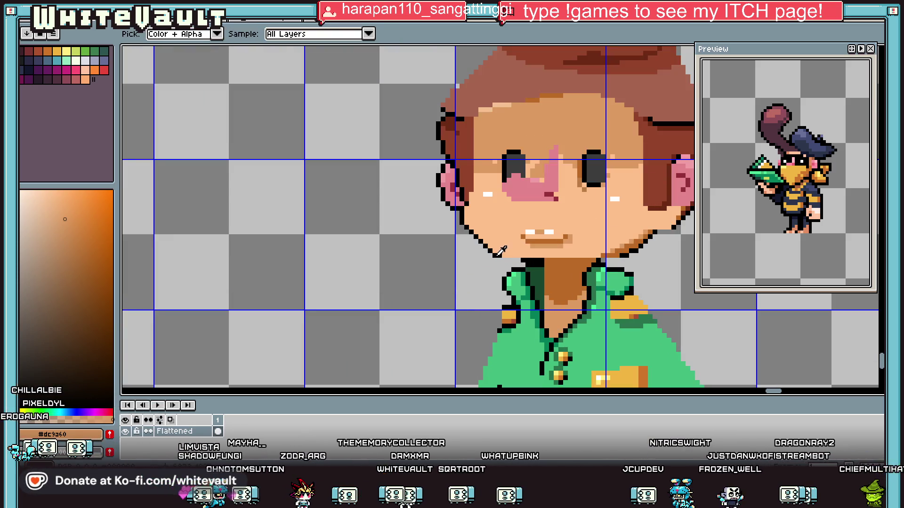
{"action": "left_click", "coordinate": [496, 256]}
{"action": "scroll", "coordinate": [606, 257], "scroll_direction": "up", "scroll_amount": 1}
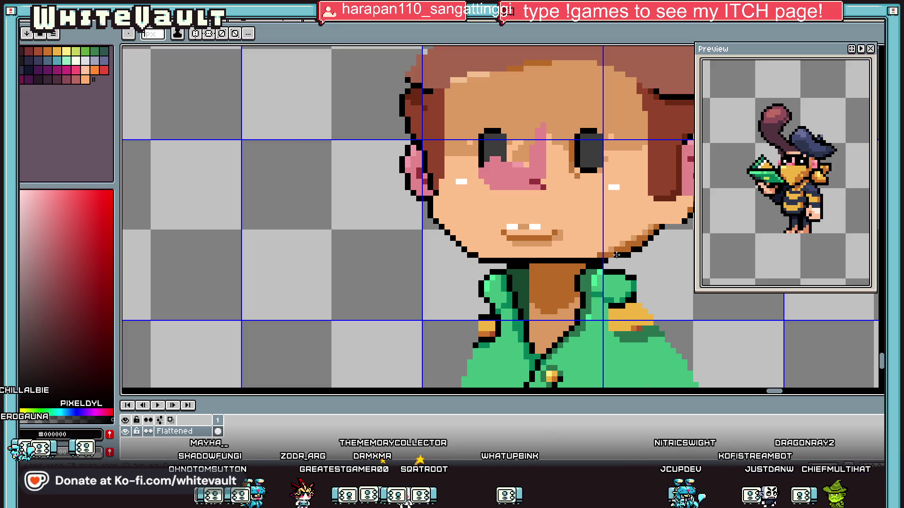
{"action": "scroll", "coordinate": [610, 254], "scroll_direction": "down", "scroll_amount": 5}
- Bucket-fill two face areas with skin colour #f6d0ac
{"action": "key", "text": "i"}
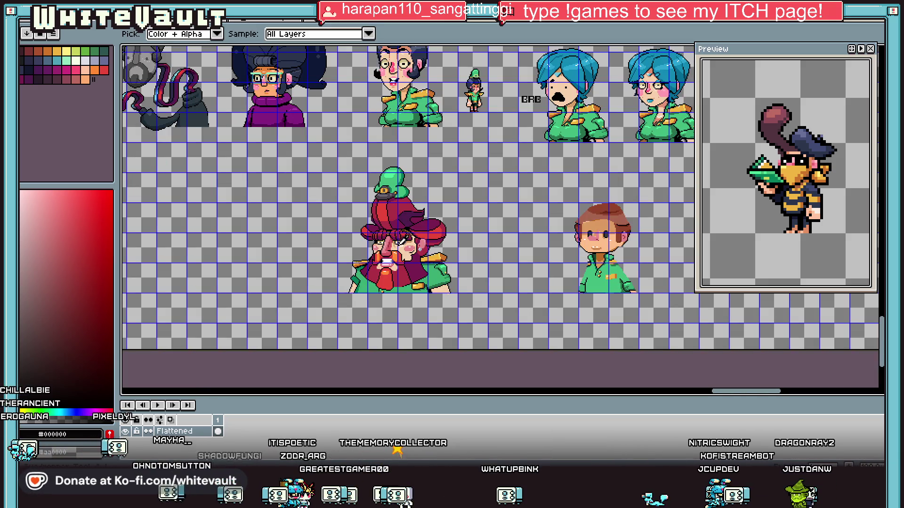
{"action": "left_click", "coordinate": [586, 216]}
{"action": "key", "text": "g"}
{"action": "scroll", "coordinate": [586, 215], "scroll_direction": "up", "scroll_amount": 3}
{"action": "left_click", "coordinate": [588, 235]}
{"action": "left_click", "coordinate": [650, 273]}
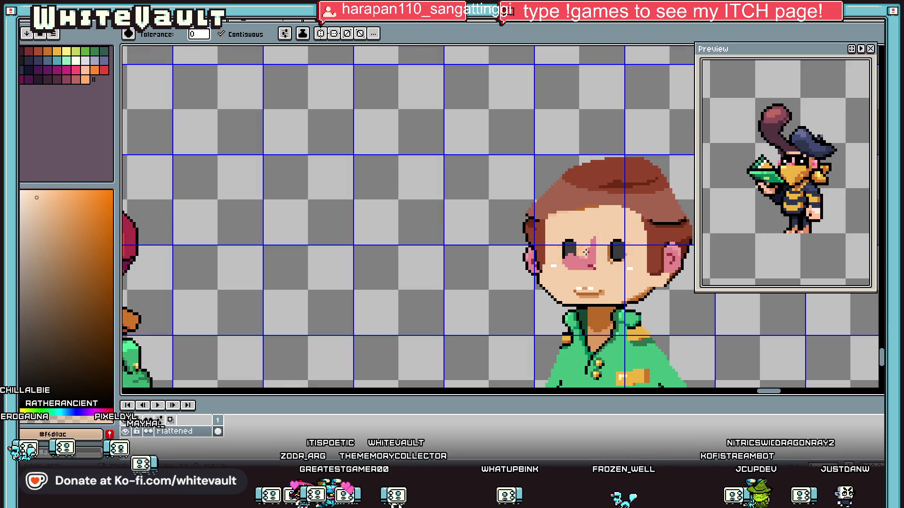
{"action": "scroll", "coordinate": [578, 247], "scroll_direction": "up", "scroll_amount": 2}
{"action": "scroll", "coordinate": [578, 247], "scroll_direction": "down", "scroll_amount": 5}
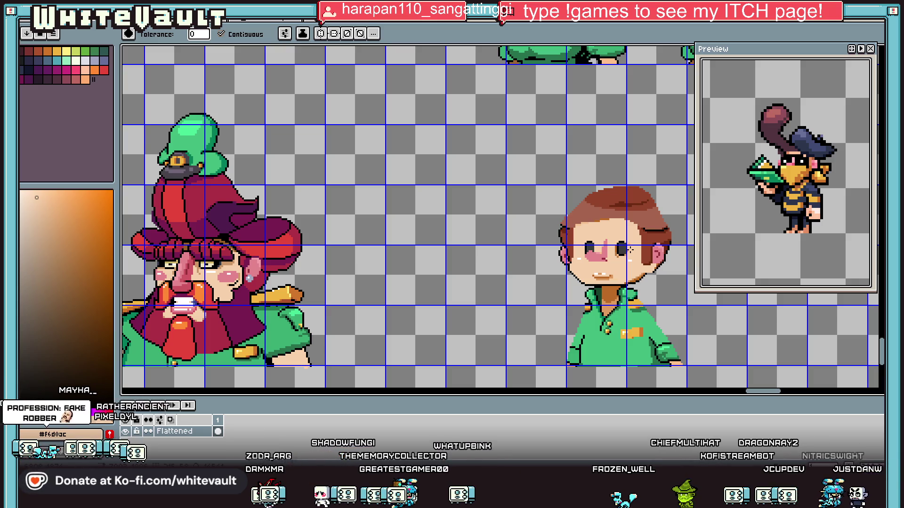
{"action": "key", "text": "i"}
{"action": "scroll", "coordinate": [680, 245], "scroll_direction": "up", "scroll_amount": 2}
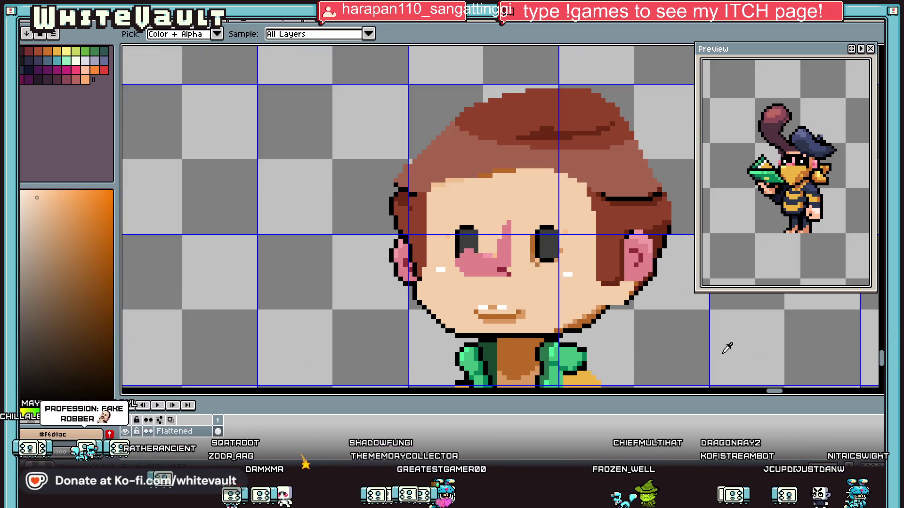
{"action": "scroll", "coordinate": [777, 393], "scroll_direction": "right", "scroll_amount": 2}
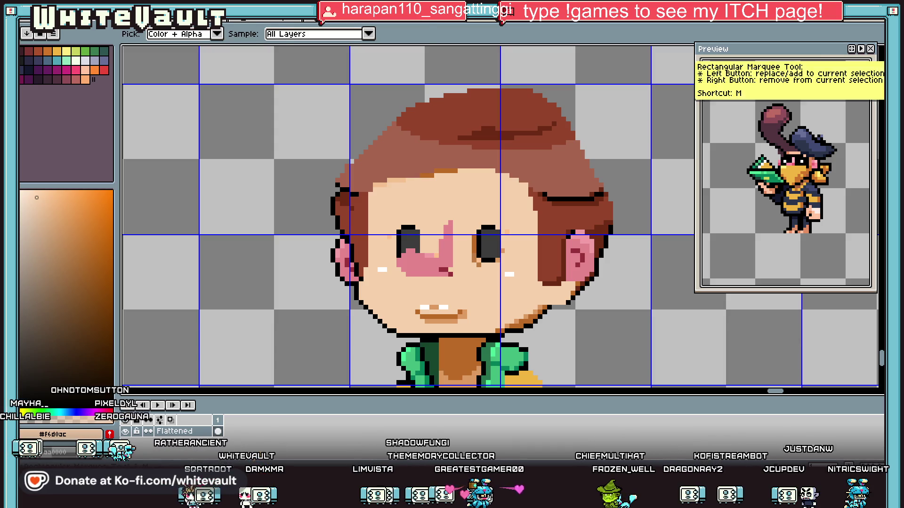
- Move the right ear and side hair closer to the face
{"action": "left_click", "coordinate": [824, 50]}
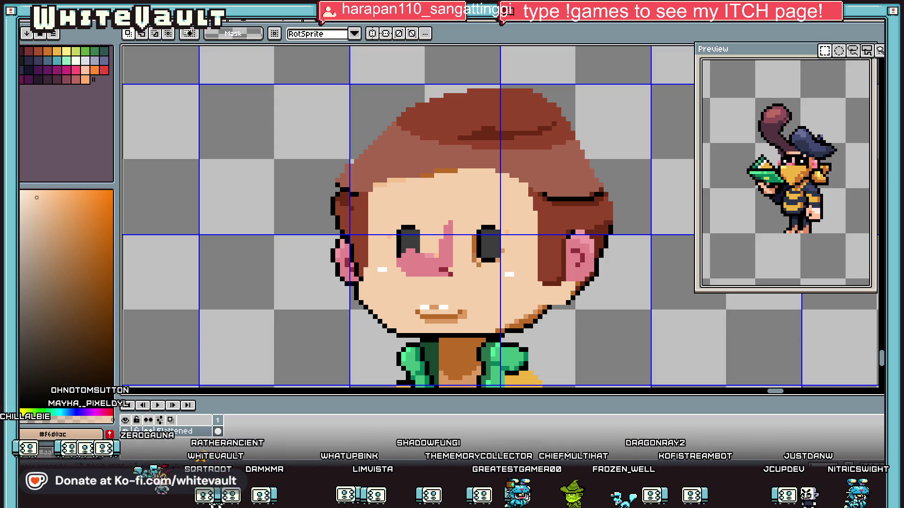
{"action": "mouse_move", "coordinate": [540, 204]}
{"action": "left_mouse_down"}
{"action": "mouse_move", "coordinate": [648, 297]}
{"action": "mouse_move", "coordinate": [631, 306]}
{"action": "left_mouse_up"}
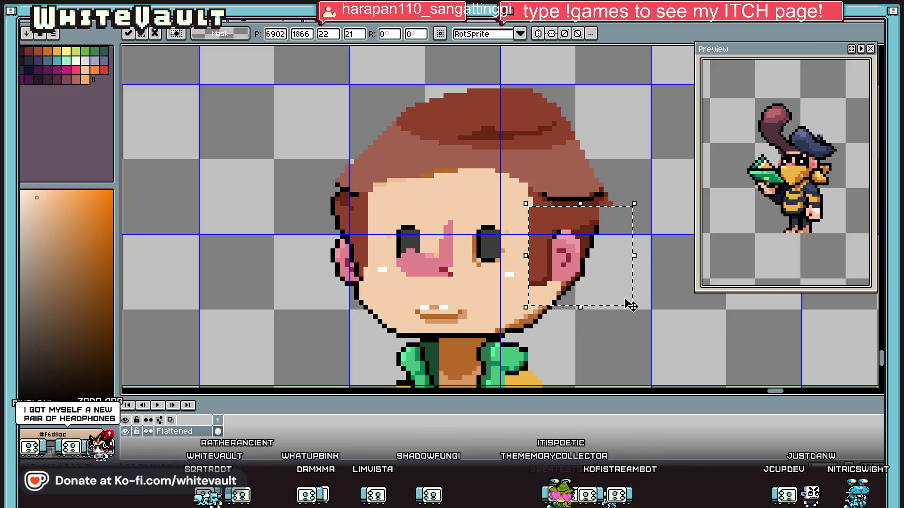
{"action": "key", "text": "ctrl+d"}
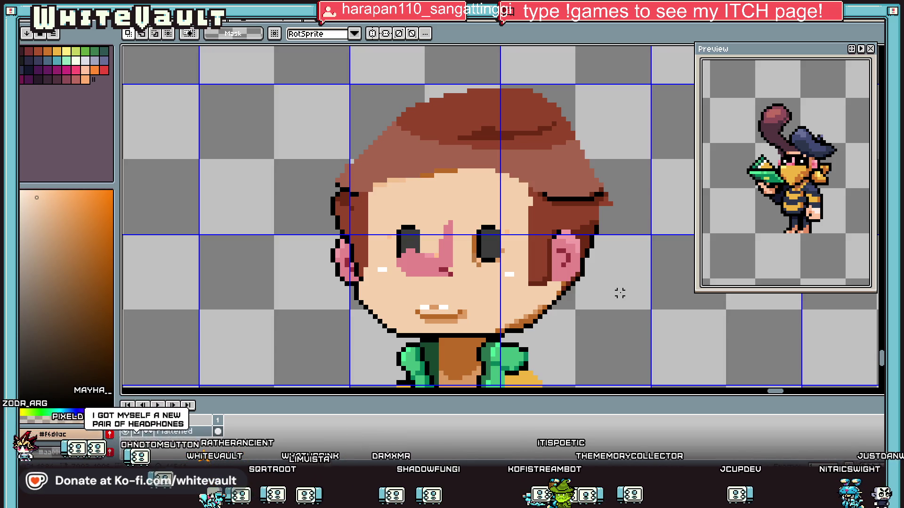
{"action": "scroll", "coordinate": [620, 292], "scroll_direction": "down", "scroll_amount": 2}
{"action": "scroll", "coordinate": [528, 228], "scroll_direction": "up", "scroll_amount": 1}
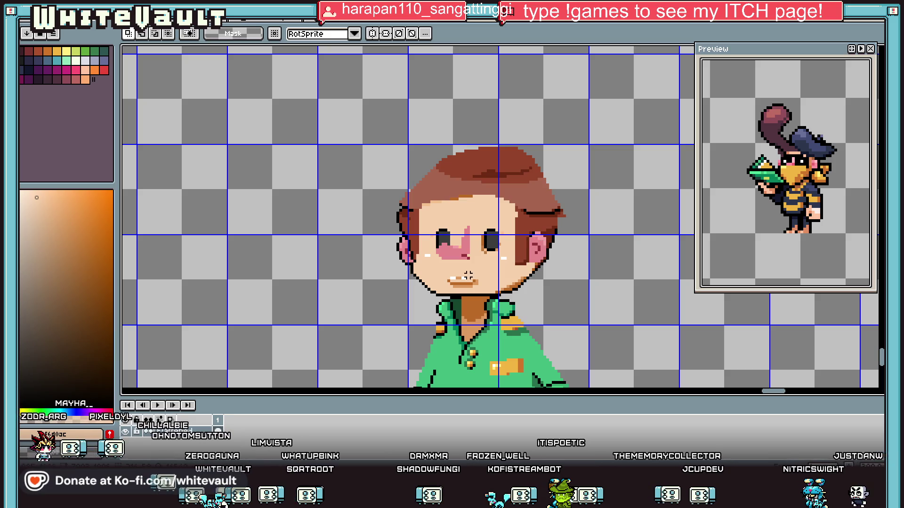
{"action": "scroll", "coordinate": [431, 283], "scroll_direction": "up", "scroll_amount": 1}
{"action": "scroll", "coordinate": [381, 266], "scroll_direction": "up", "scroll_amount": 1}
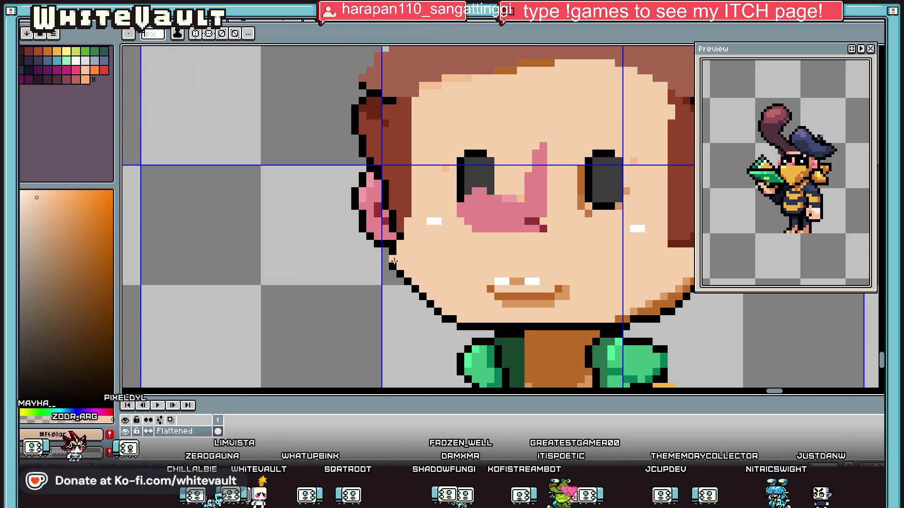
- Retouch the jaw outline in black with the pencil
{"action": "key", "text": "i"}
{"action": "left_click", "coordinate": [395, 253]}
{"action": "key", "text": "b"}
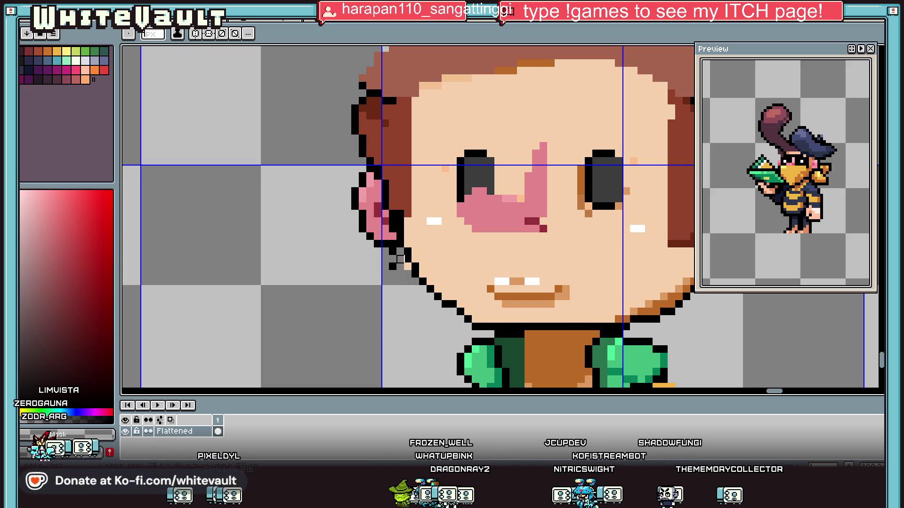
{"action": "key", "text": "i"}
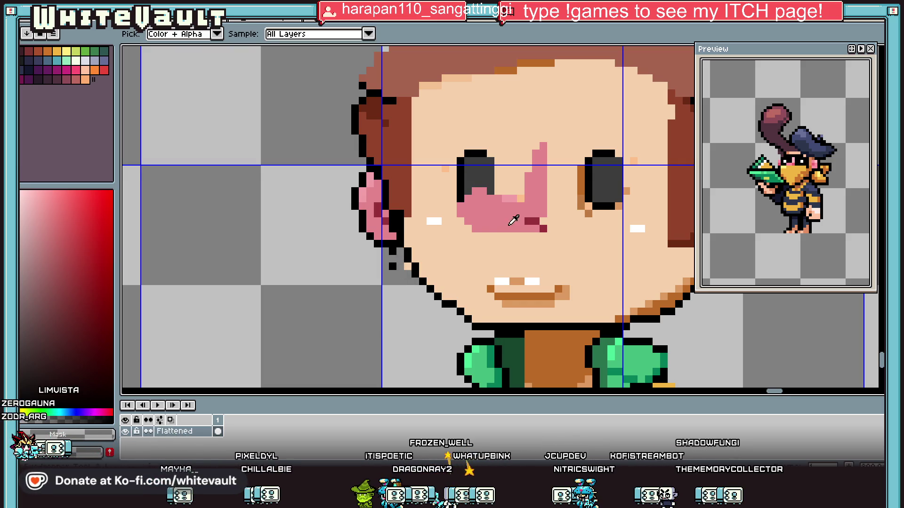
{"action": "scroll", "coordinate": [392, 260], "scroll_direction": "down", "scroll_amount": 5}
{"action": "scroll", "coordinate": [594, 216], "scroll_direction": "up", "scroll_amount": 2}
{"action": "scroll", "coordinate": [537, 230], "scroll_direction": "up", "scroll_amount": 3}
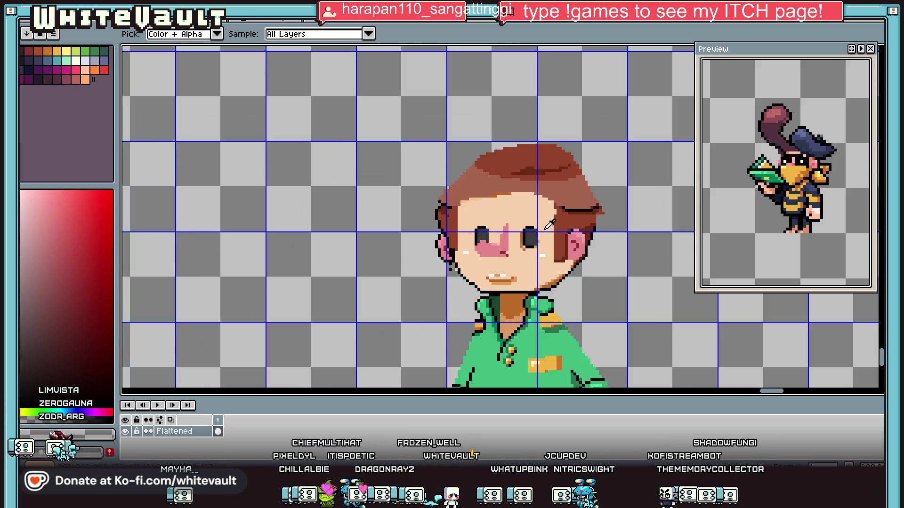
- Nudge both eyes down one pixel
{"action": "key", "text": "m"}
{"action": "scroll", "coordinate": [527, 233], "scroll_direction": "up", "scroll_amount": 1}
{"action": "left_click_drag", "start_coordinate": [496, 189], "coordinate": [572, 236]}
{"action": "key", "text": "Down"}
{"action": "key", "text": "ctrl+d"}
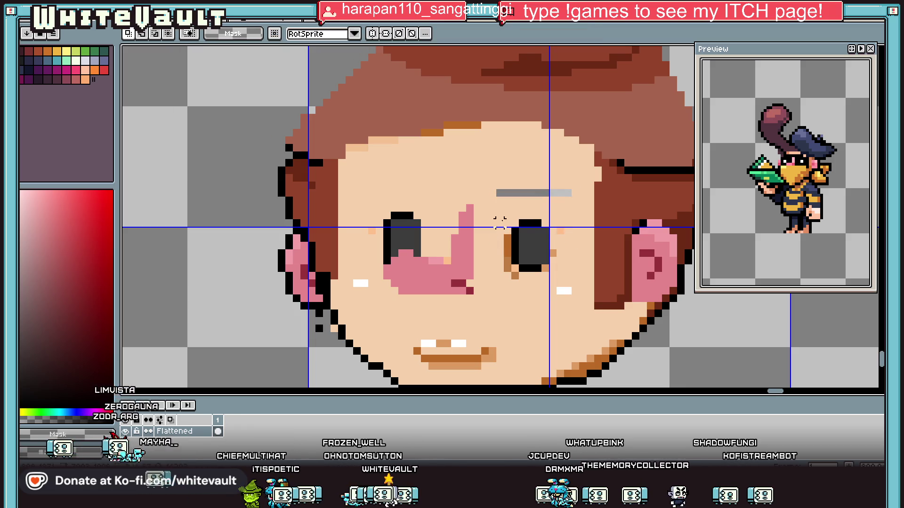
{"action": "left_click_drag", "start_coordinate": [368, 190], "coordinate": [435, 234]}
{"action": "key", "text": "Down"}
{"action": "key", "text": "ctrl+d"}
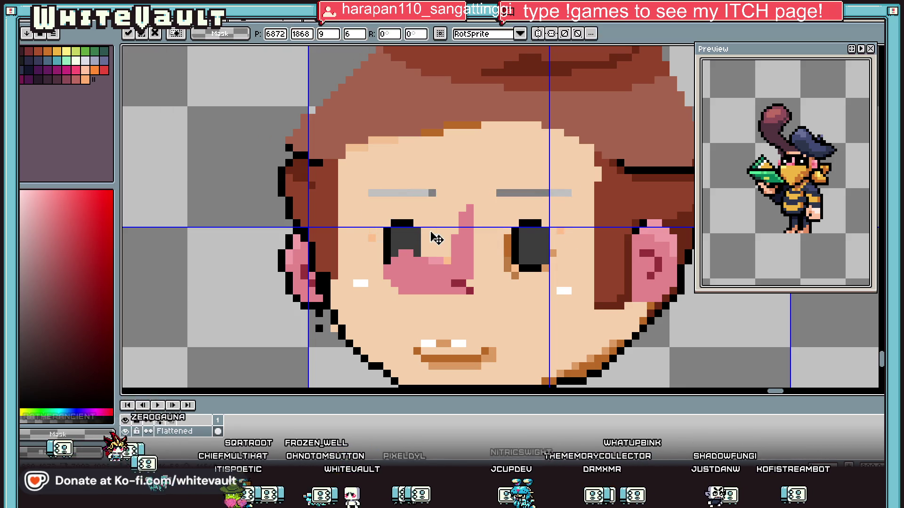
- Shift the right eye one pixel right and the left eye one pixel left
{"action": "mouse_move", "coordinate": [487, 202]}
{"action": "left_mouse_down"}
{"action": "mouse_move", "coordinate": [568, 290]}
{"action": "mouse_move", "coordinate": [575, 279]}
{"action": "left_mouse_up"}
{"action": "key", "text": "ctrl+d"}
{"action": "scroll", "coordinate": [382, 215], "scroll_direction": "up", "scroll_amount": 1}
{"action": "left_click_drag", "start_coordinate": [360, 196], "coordinate": [454, 258]}
{"action": "mouse_move", "coordinate": [375, 252]}
{"action": "left_mouse_down"}
{"action": "mouse_move", "coordinate": [396, 282]}
{"action": "mouse_move", "coordinate": [453, 272]}
{"action": "mouse_move", "coordinate": [442, 273]}
{"action": "left_mouse_up"}
{"action": "key", "text": "ctrl+d"}
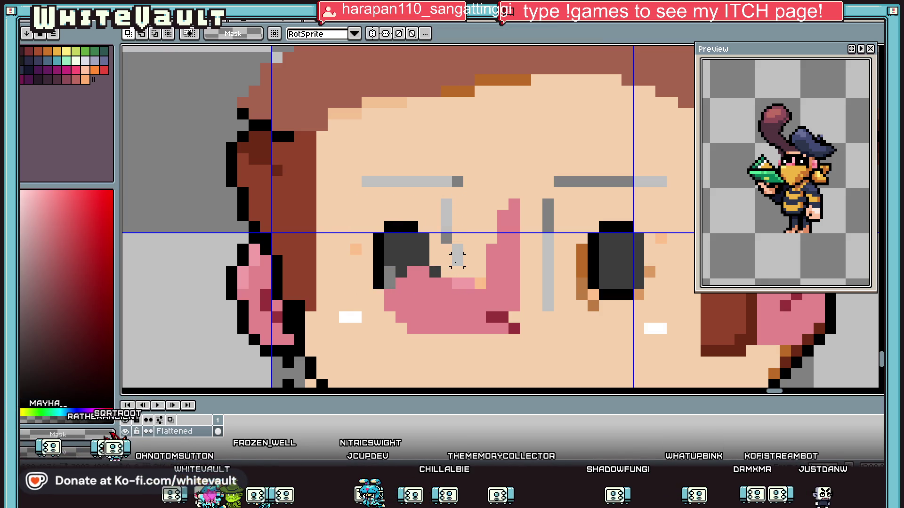
- Fill the grey gap above the eye with skin colour #f6d0ac
{"action": "key", "text": "g"}
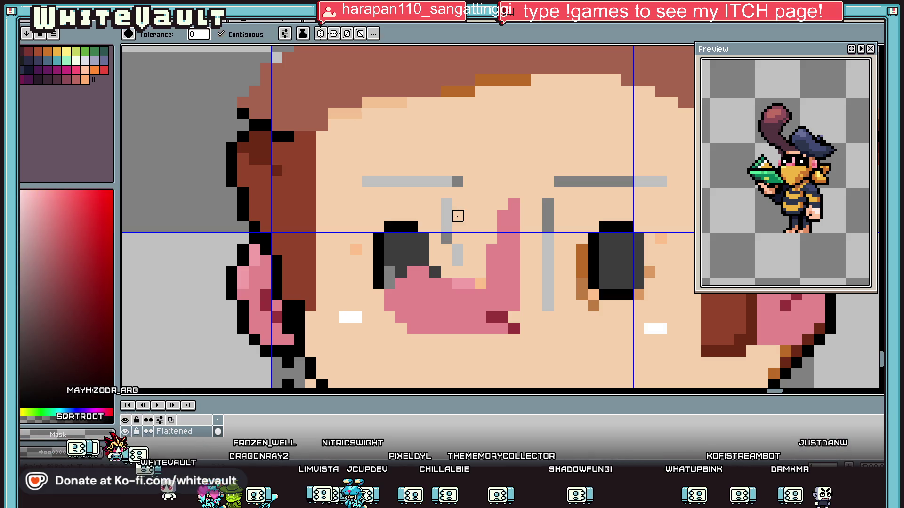
{"action": "left_click", "coordinate": [468, 201], "text": "alt"}
{"action": "left_click", "coordinate": [442, 186]}
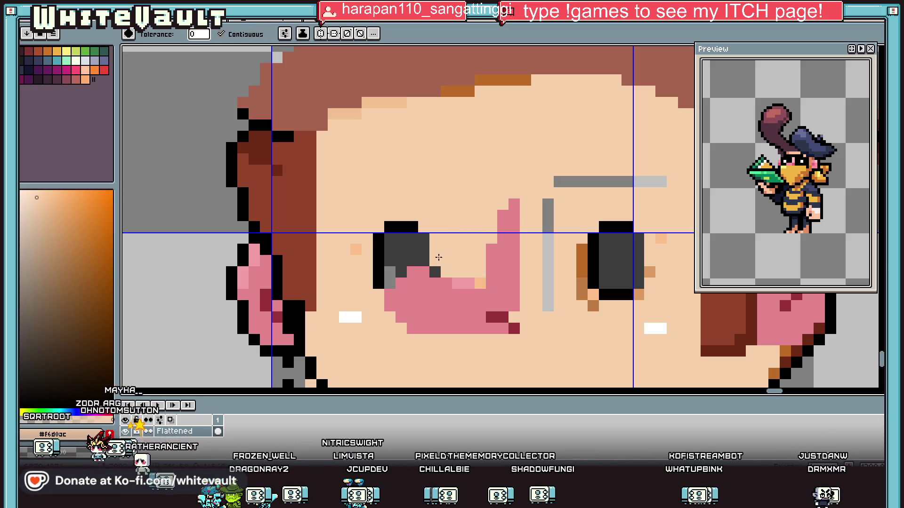
- Fill the leftover grey gaps with skin and clean up stray pixels with dark grey and skin
{"action": "left_click", "coordinate": [595, 182]}
{"action": "left_click", "coordinate": [548, 212]}
{"action": "left_click", "coordinate": [400, 266], "text": "alt"}
{"action": "scroll", "coordinate": [397, 264], "scroll_direction": "up", "scroll_amount": 2}
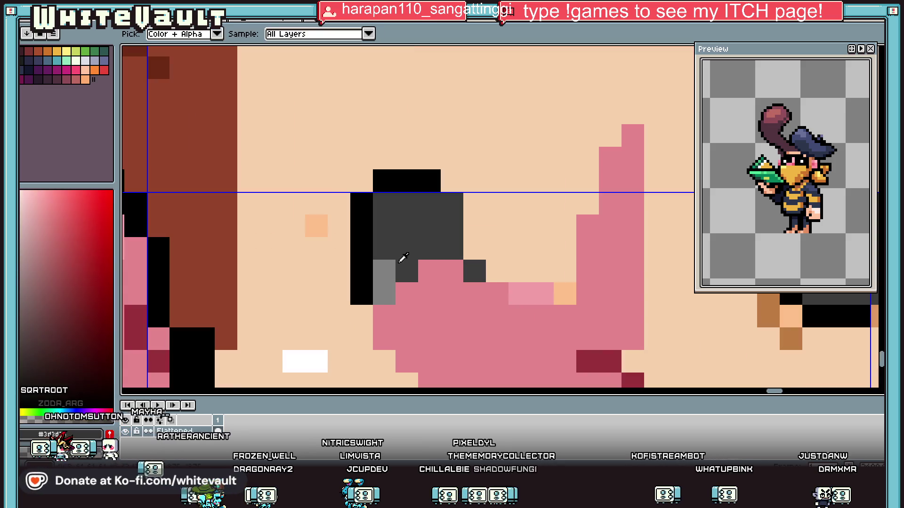
{"action": "left_click", "coordinate": [384, 292]}
{"action": "left_click", "coordinate": [475, 250], "text": "alt"}
{"action": "left_click", "coordinate": [470, 269]}
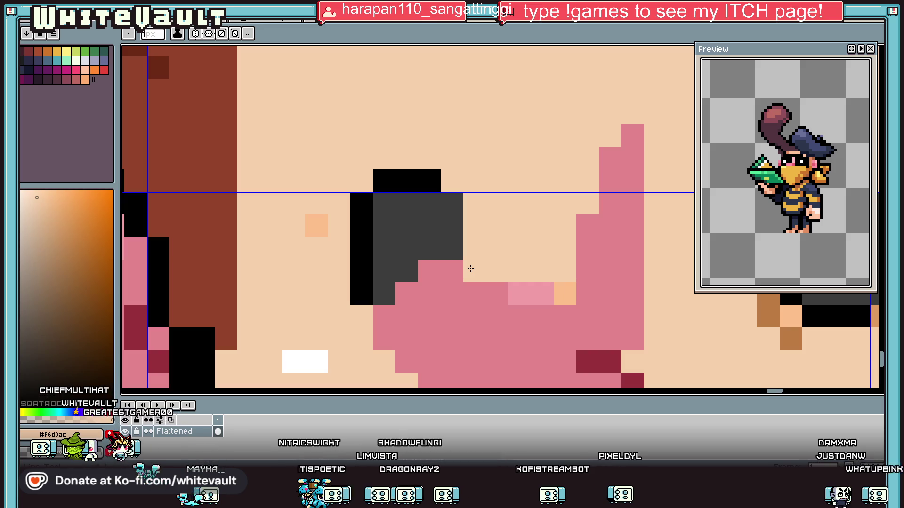
- Sample the nose pink and paint the nose's inner edge pixel pink
{"action": "key", "text": "i"}
{"action": "scroll", "coordinate": [487, 176], "scroll_direction": "down", "scroll_amount": 5}
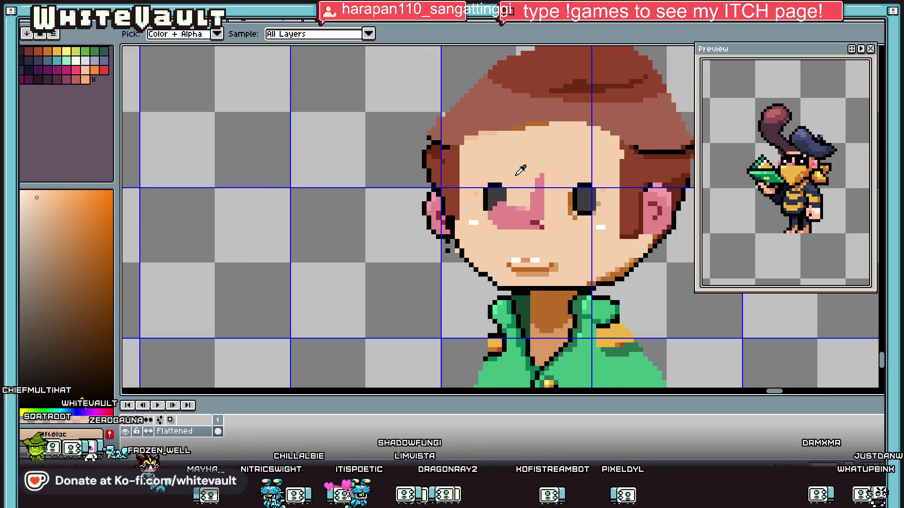
{"action": "scroll", "coordinate": [541, 215], "scroll_direction": "up", "scroll_amount": 2}
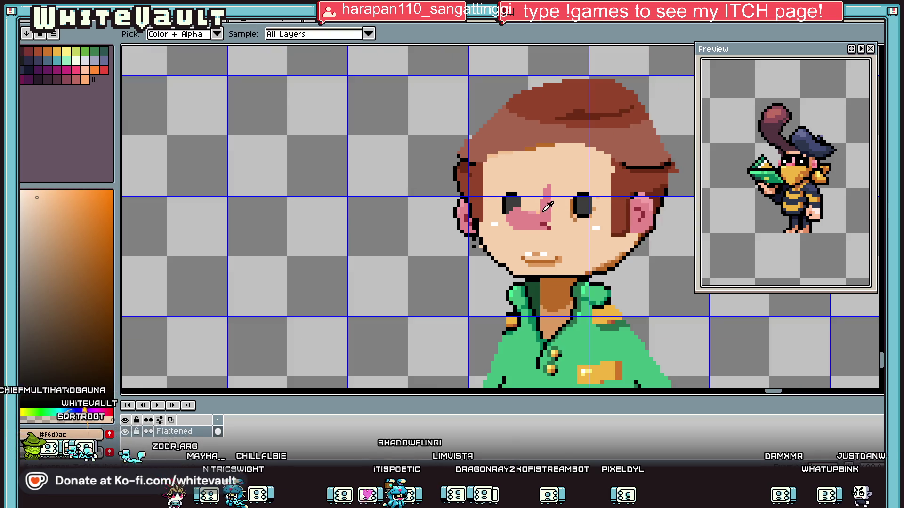
{"action": "left_click", "coordinate": [543, 214], "text": "alt"}
{"action": "left_click", "coordinate": [534, 212]}
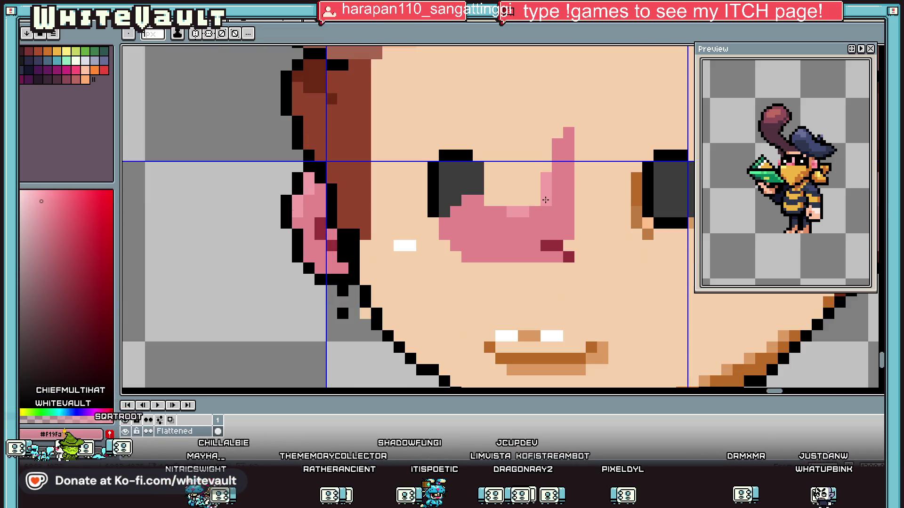
- Add dark red #97303a shading pixels to the nose, sampling skin and pink tones
{"action": "key", "text": "i"}
{"action": "scroll", "coordinate": [551, 203], "scroll_direction": "down", "scroll_amount": 4}
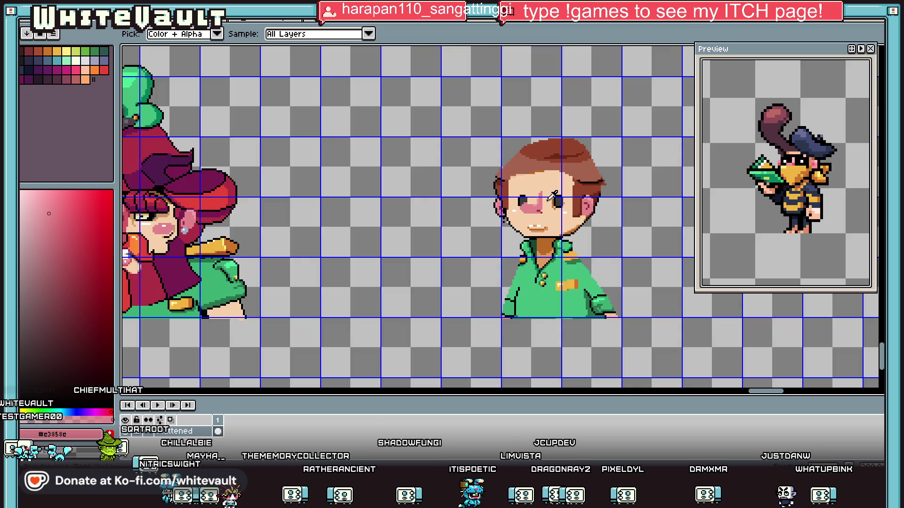
{"action": "scroll", "coordinate": [551, 202], "scroll_direction": "up", "scroll_amount": 1}
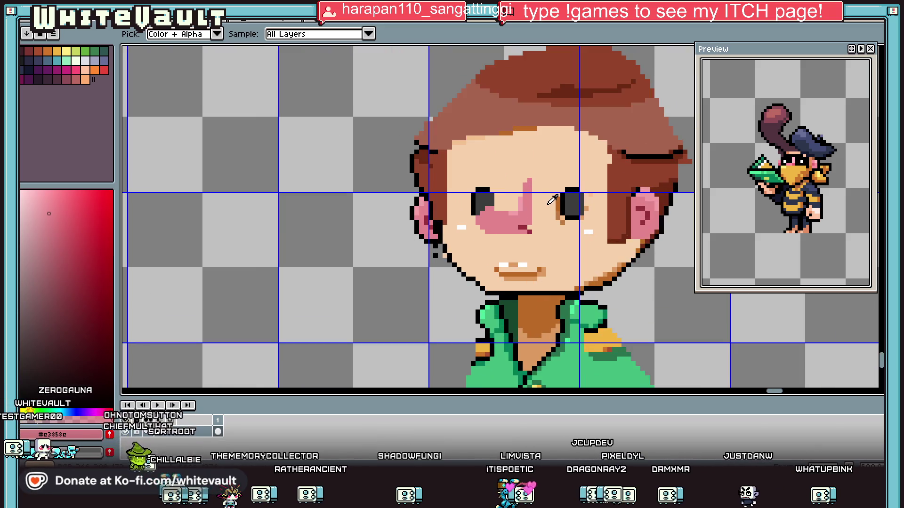
{"action": "left_click", "coordinate": [544, 197], "text": "alt"}
{"action": "scroll", "coordinate": [519, 172], "scroll_direction": "up", "scroll_amount": 1}
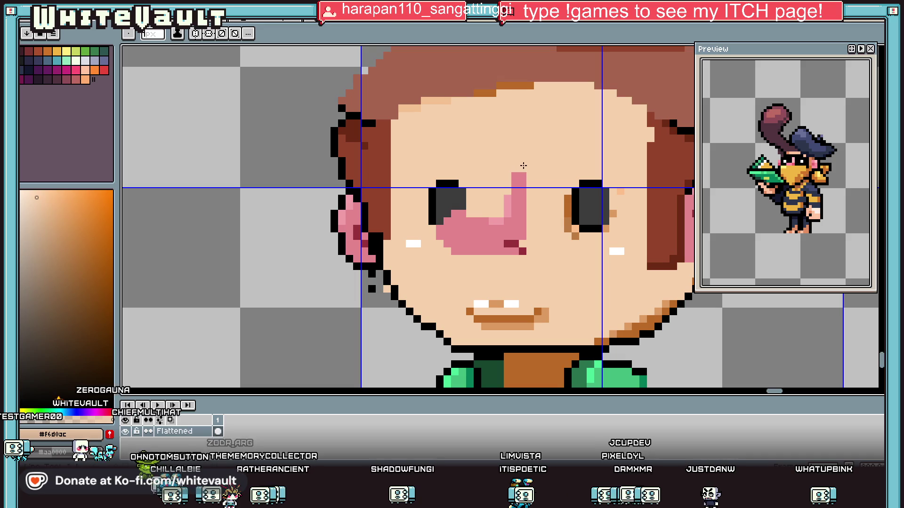
{"action": "scroll", "coordinate": [513, 178], "scroll_direction": "down", "scroll_amount": 2}
{"action": "scroll", "coordinate": [537, 188], "scroll_direction": "up", "scroll_amount": 1}
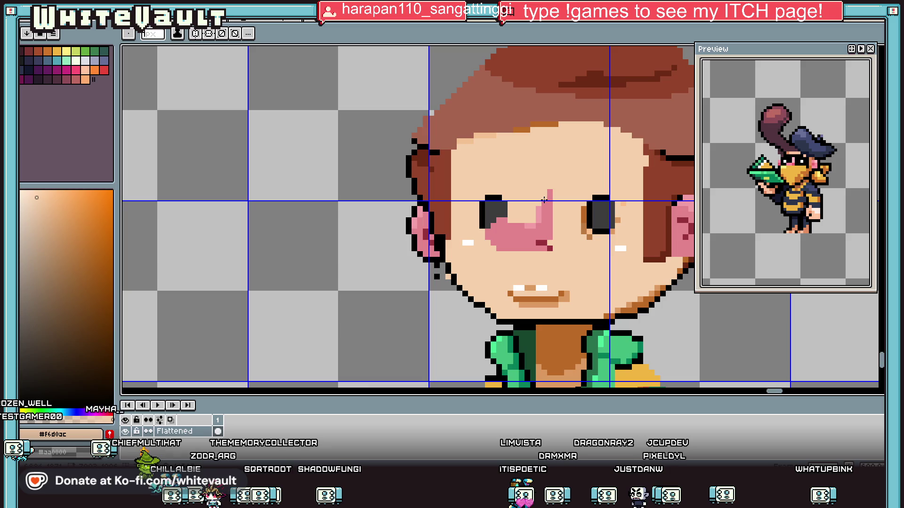
{"action": "scroll", "coordinate": [546, 207], "scroll_direction": "down", "scroll_amount": 2}
{"action": "scroll", "coordinate": [555, 235], "scroll_direction": "up", "scroll_amount": 3}
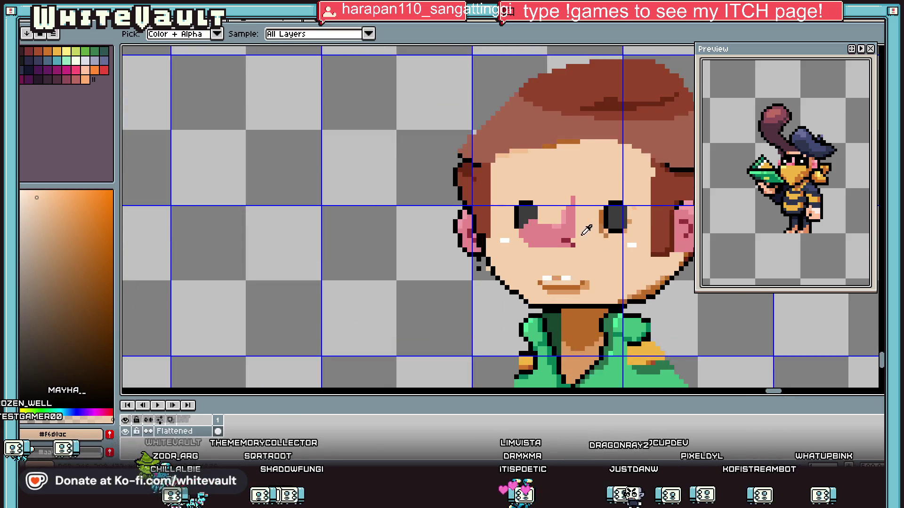
{"action": "left_click", "coordinate": [557, 240], "text": "alt"}
{"action": "left_click_drag", "start_coordinate": [557, 241], "coordinate": [569, 234]}
{"action": "left_click", "coordinate": [572, 252], "text": "alt"}
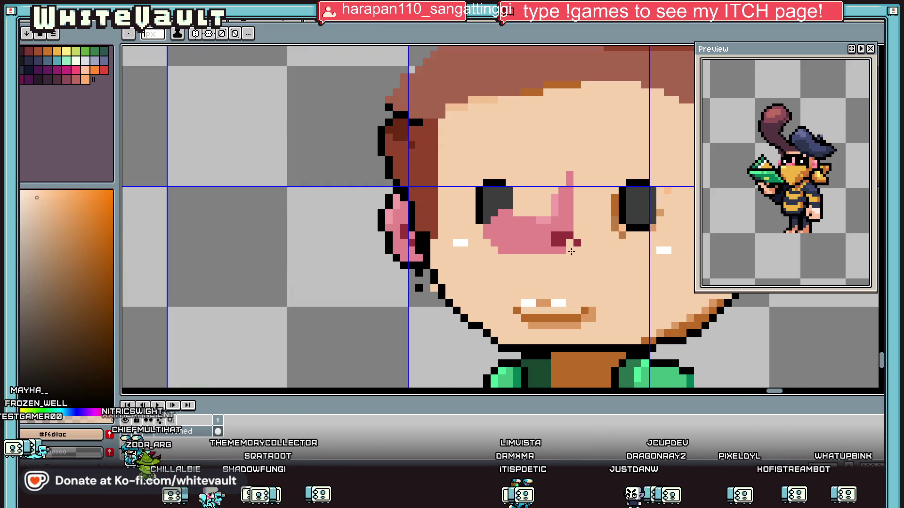
{"action": "left_click", "coordinate": [565, 243], "text": "alt"}
{"action": "scroll", "coordinate": [575, 244], "scroll_direction": "down", "scroll_amount": 5}
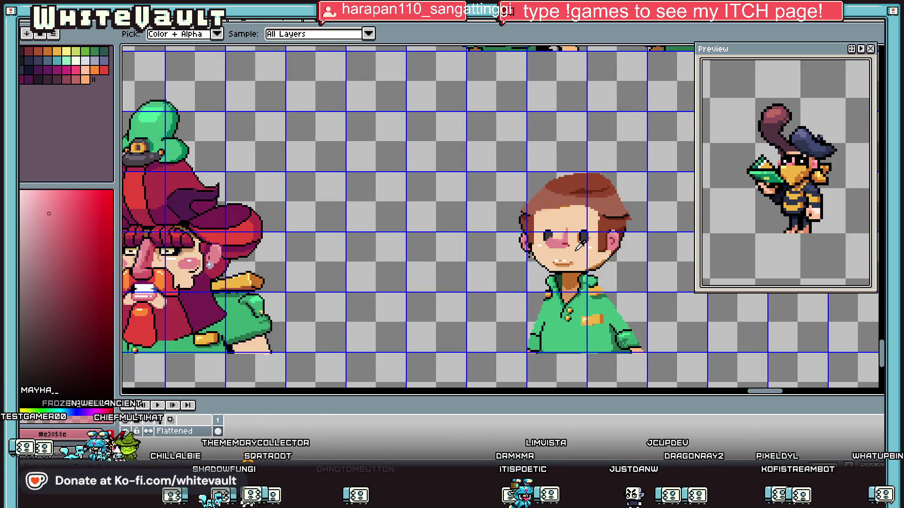
{"action": "scroll", "coordinate": [582, 242], "scroll_direction": "up", "scroll_amount": 2}
{"action": "scroll", "coordinate": [588, 249], "scroll_direction": "up", "scroll_amount": 2}
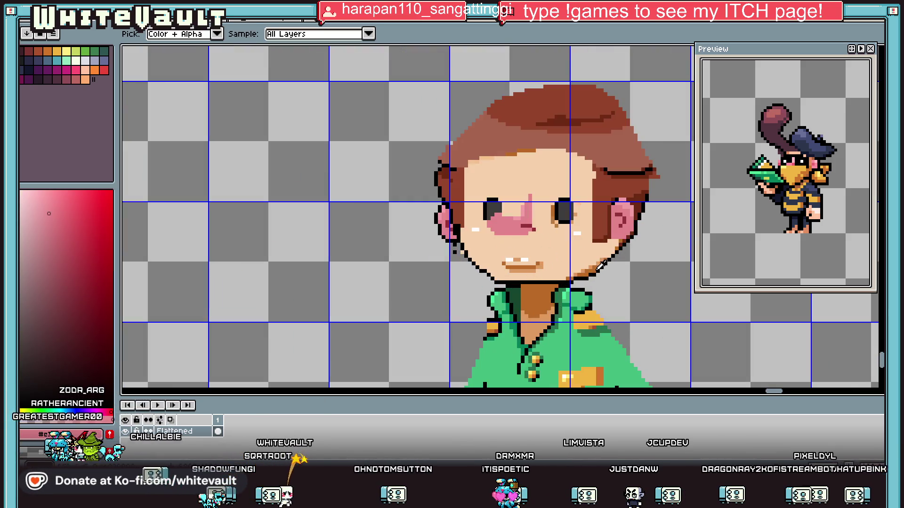
{"action": "scroll", "coordinate": [625, 171], "scroll_direction": "down", "scroll_amount": 1}
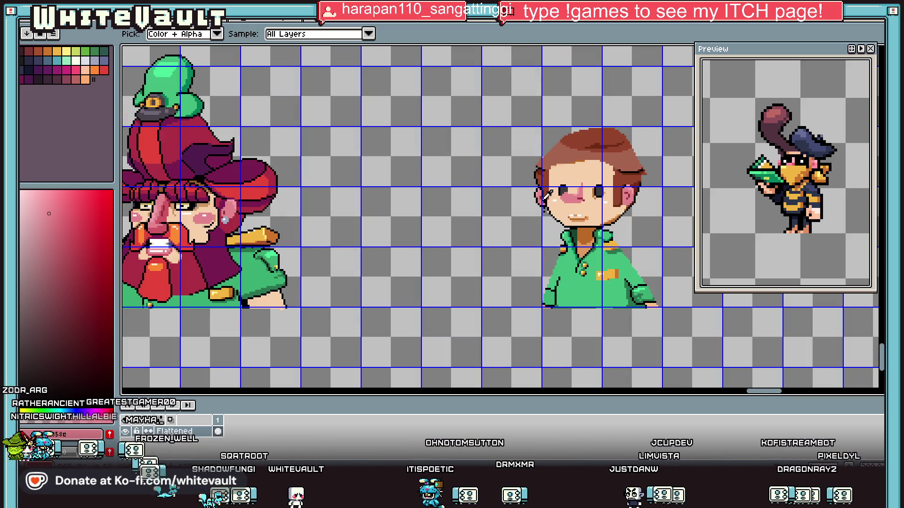
{"action": "scroll", "coordinate": [502, 206], "scroll_direction": "down", "scroll_amount": 1}
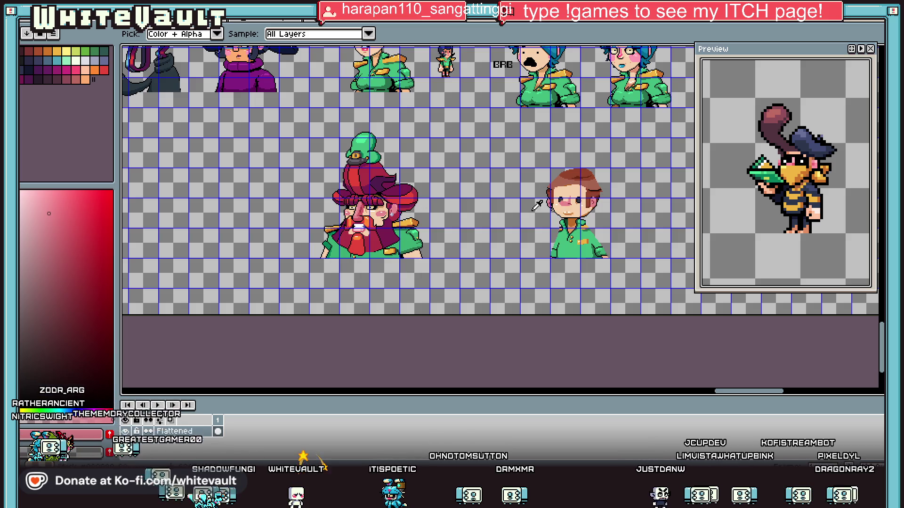
{"action": "scroll", "coordinate": [536, 207], "scroll_direction": "up", "scroll_amount": 3}
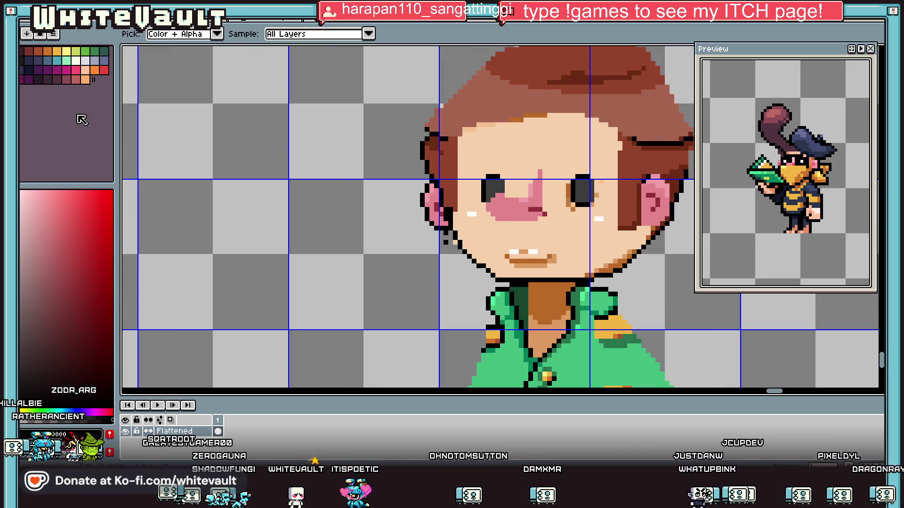
- Bucket-fill both eyes with white from the palette
{"action": "left_click", "coordinate": [76, 60]}
{"action": "key", "text": "g"}
{"action": "left_click", "coordinate": [583, 192]}
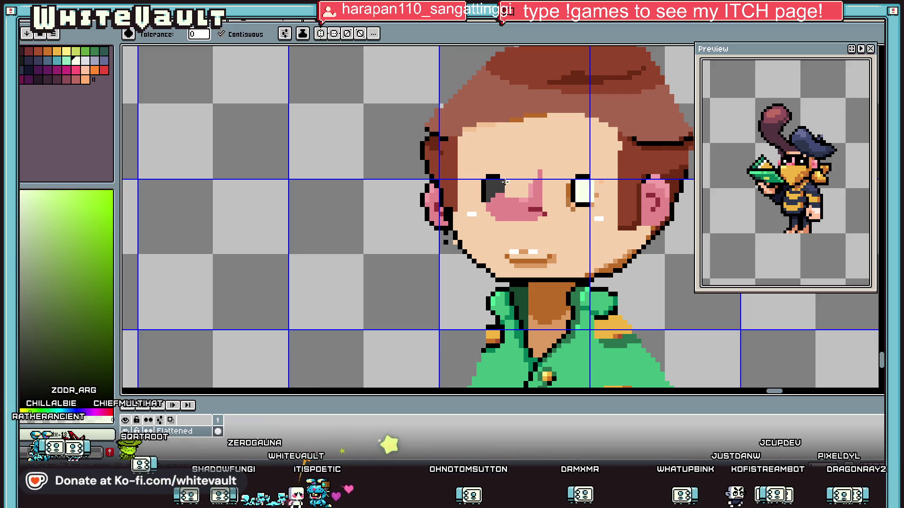
{"action": "left_click", "coordinate": [503, 184]}
- Draw a black eyebrow stroke above the eye with the pencil
{"action": "key", "text": "i"}
{"action": "left_click", "coordinate": [497, 176]}
{"action": "key", "text": "b"}
{"action": "scroll", "coordinate": [522, 163], "scroll_direction": "up", "scroll_amount": 4}
{"action": "left_click_drag", "start_coordinate": [521, 163], "coordinate": [620, 163]}
{"action": "scroll", "coordinate": [620, 163], "scroll_direction": "down", "scroll_amount": 4}
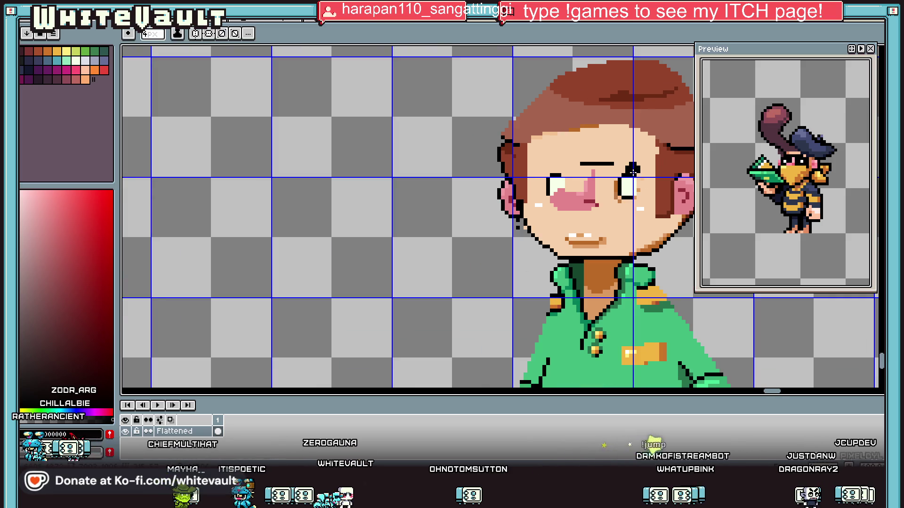
- Make a small freehand lasso selection, then return to the pencil
{"action": "key", "text": "m"}
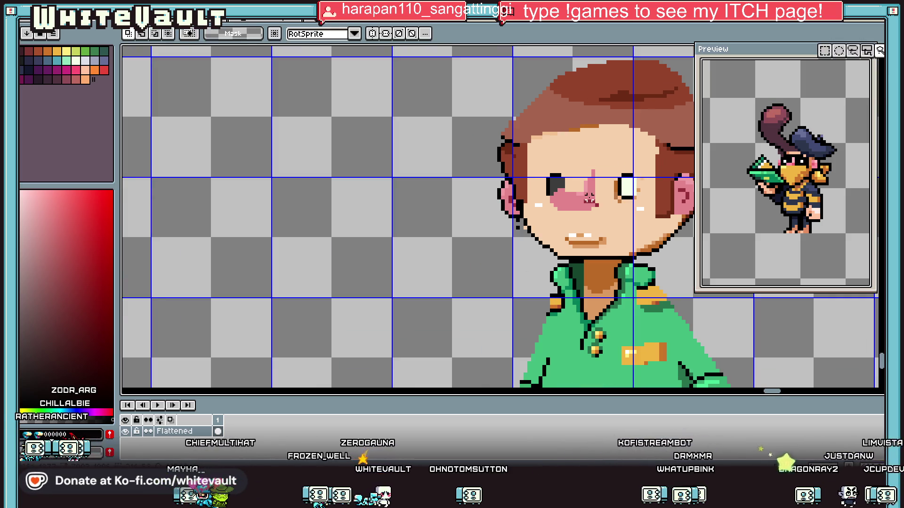
{"action": "left_click", "coordinate": [856, 55]}
{"action": "left_click_drag", "start_coordinate": [770, 391], "coordinate": [785, 397]}
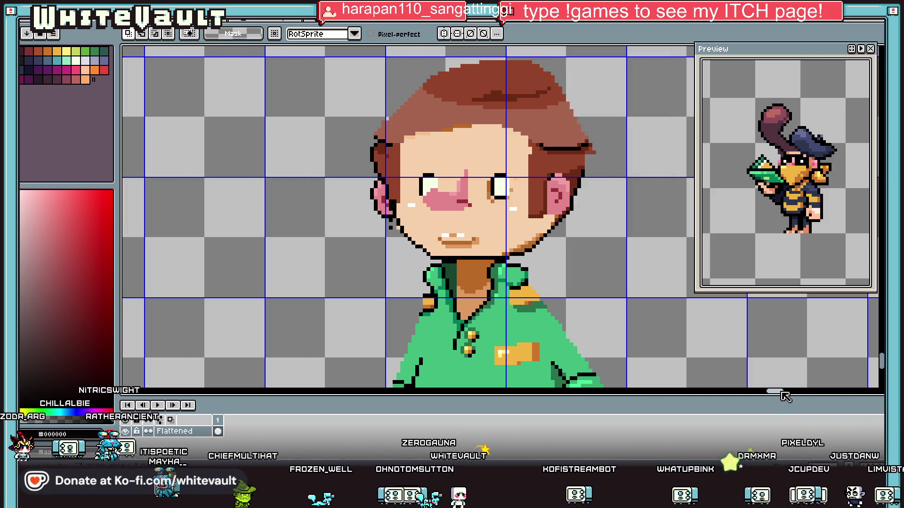
{"action": "key", "text": "i"}
{"action": "scroll", "coordinate": [286, 184], "scroll_direction": "down", "scroll_amount": 1}
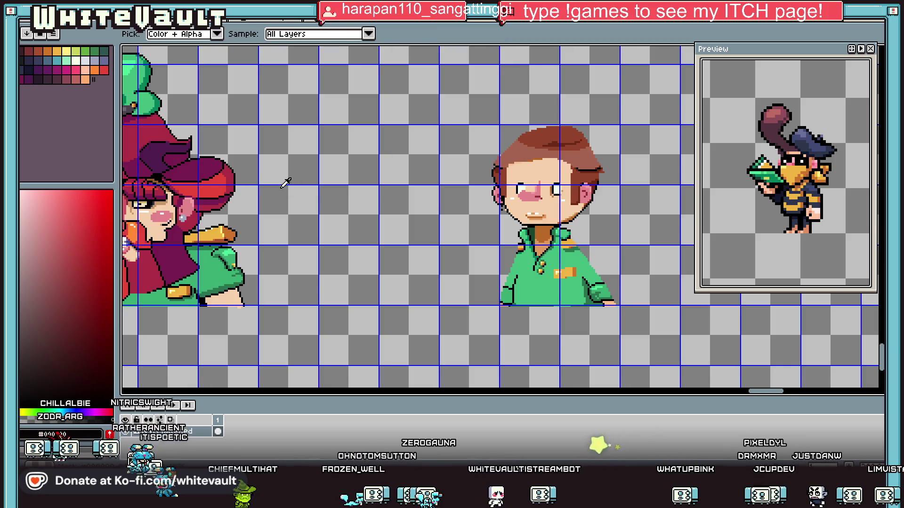
{"action": "scroll", "coordinate": [286, 184], "scroll_direction": "down", "scroll_amount": 1}
{"action": "scroll", "coordinate": [187, 143], "scroll_direction": "up", "scroll_amount": 2}
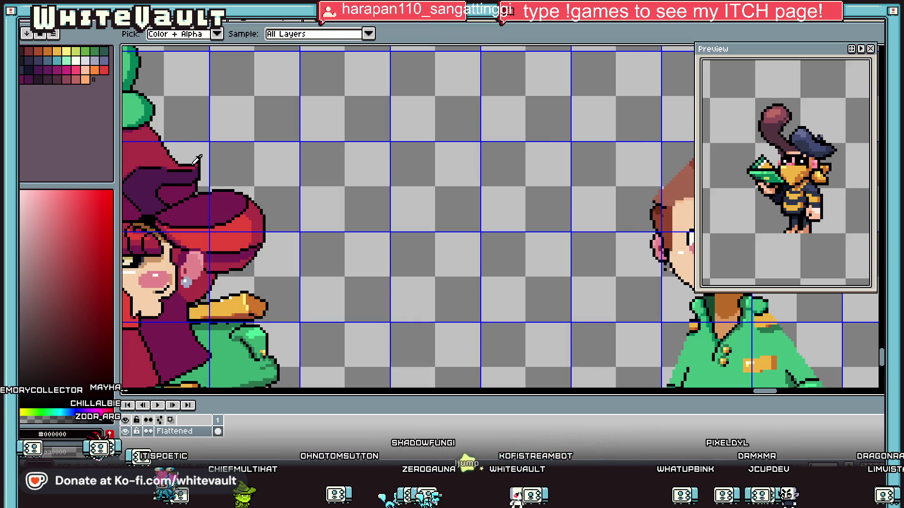
{"action": "scroll", "coordinate": [198, 158], "scroll_direction": "down", "scroll_amount": 1}
{"action": "scroll", "coordinate": [622, 151], "scroll_direction": "up", "scroll_amount": 2}
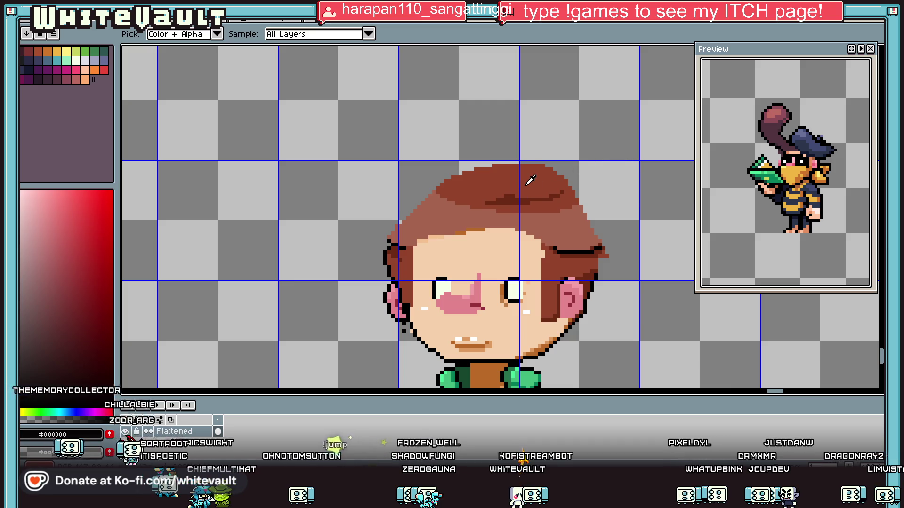
{"action": "key", "text": "b"}
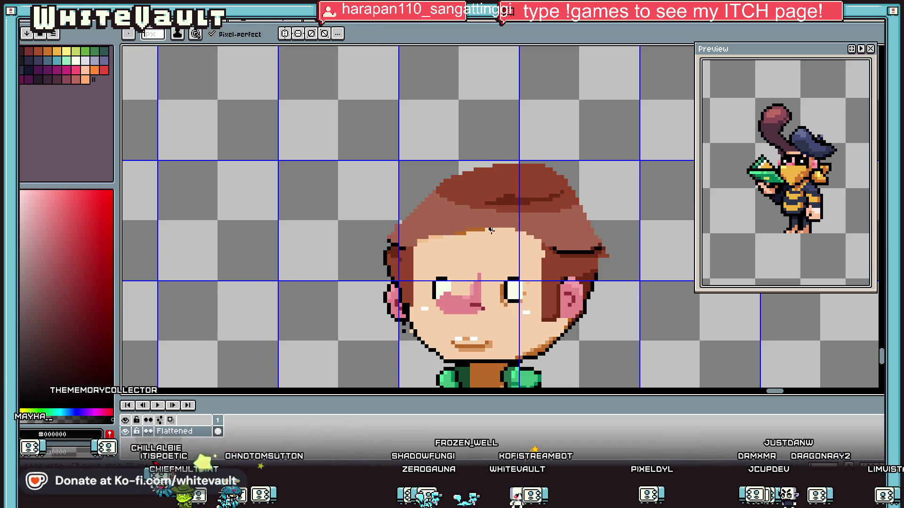
- Draw a black forehead hairline and the tall looping pompadour outline above the head
{"action": "left_click_drag", "start_coordinate": [538, 239], "coordinate": [507, 241]}
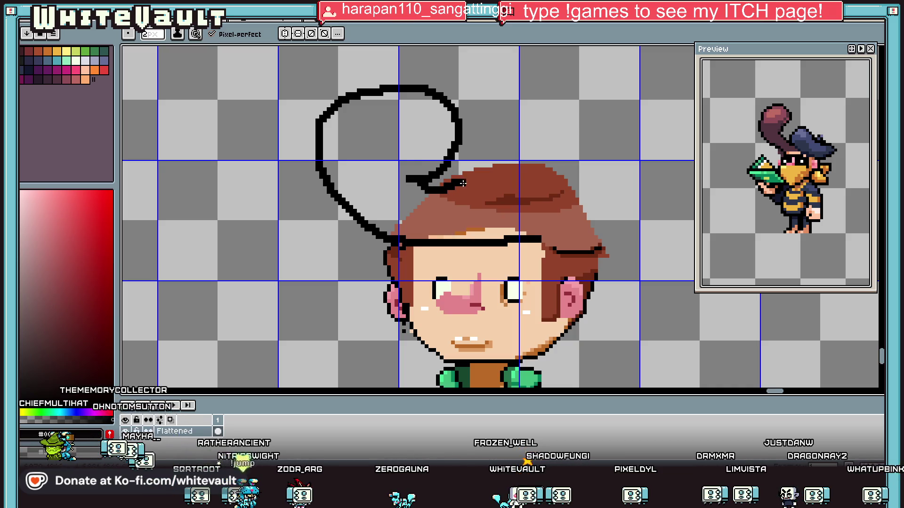
{"action": "left_click_drag", "start_coordinate": [537, 182], "coordinate": [570, 201]}
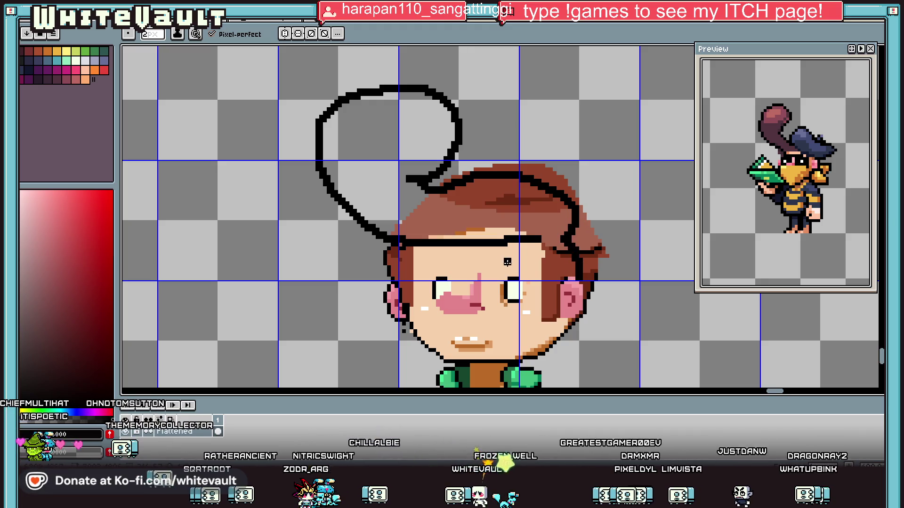
{"action": "scroll", "coordinate": [444, 216], "scroll_direction": "up", "scroll_amount": 1}
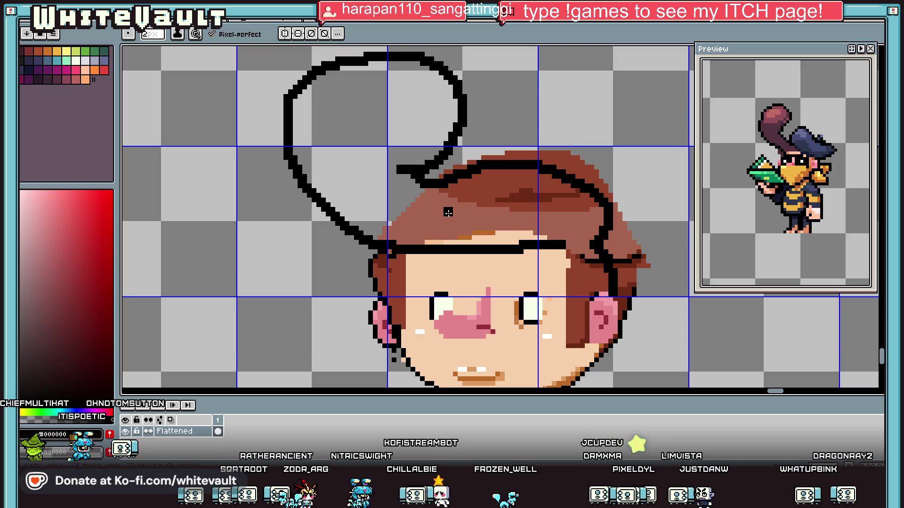
{"action": "scroll", "coordinate": [403, 211], "scroll_direction": "down", "scroll_amount": 6}
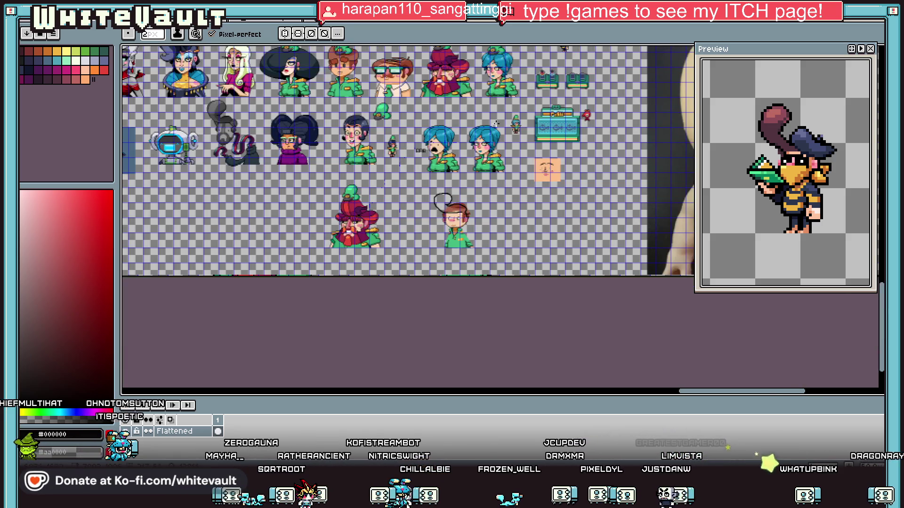
- Pick the dark purple hair colour from the palette
{"action": "key", "text": "i"}
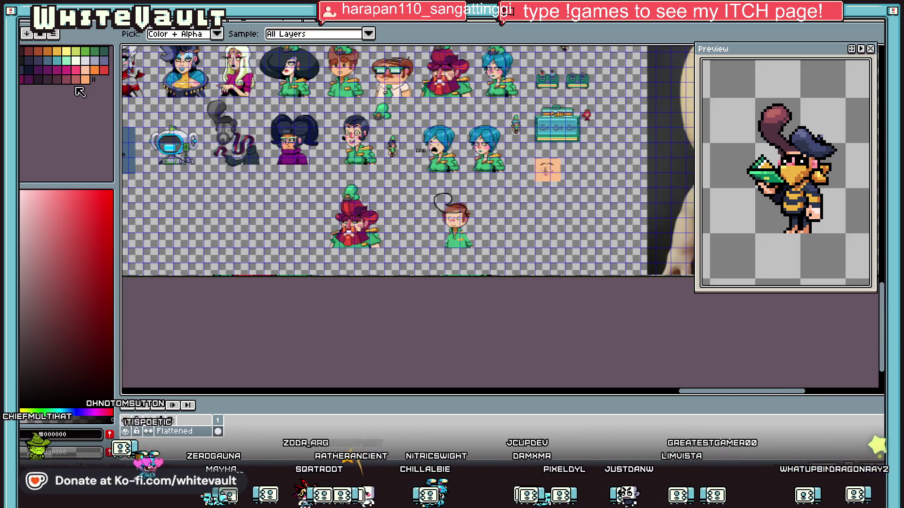
{"action": "left_click", "coordinate": [56, 81]}
{"action": "scroll", "coordinate": [452, 209], "scroll_direction": "up", "scroll_amount": 6}
- Bucket-fill the pompadour loop, hair band and strips under the hair dark purple
{"action": "key", "text": "g"}
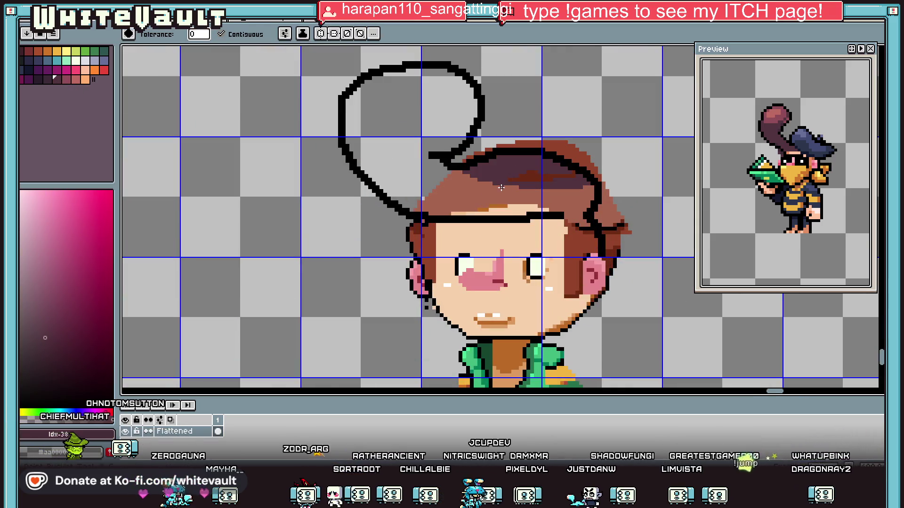
{"action": "left_click", "coordinate": [490, 188]}
{"action": "left_click", "coordinate": [417, 142]}
{"action": "left_click", "coordinate": [506, 207]}
{"action": "left_click", "coordinate": [490, 214]}
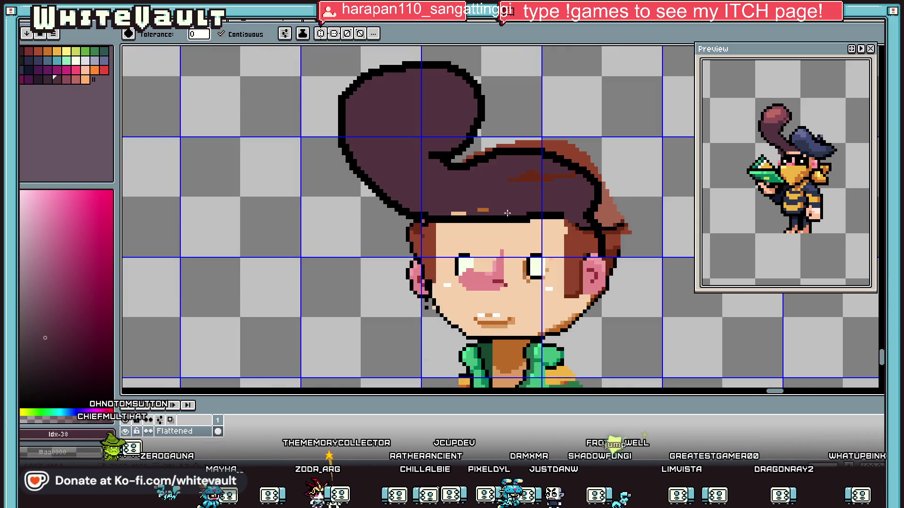
- Try transparent fills on the hair outline and brown fringe, then undo them
{"action": "left_click", "coordinate": [607, 202]}
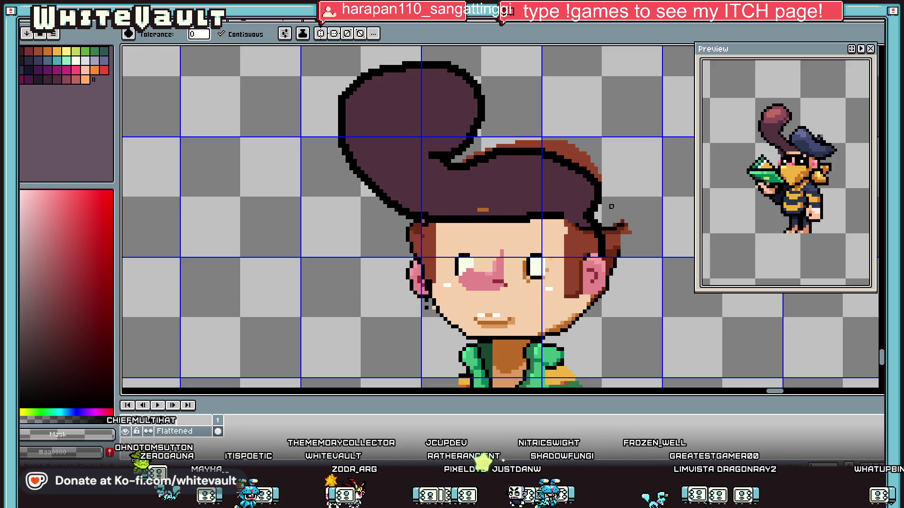
{"action": "left_click", "coordinate": [577, 165]}
{"action": "key", "text": "ctrl+z"}
{"action": "key", "text": "ctrl+z"}
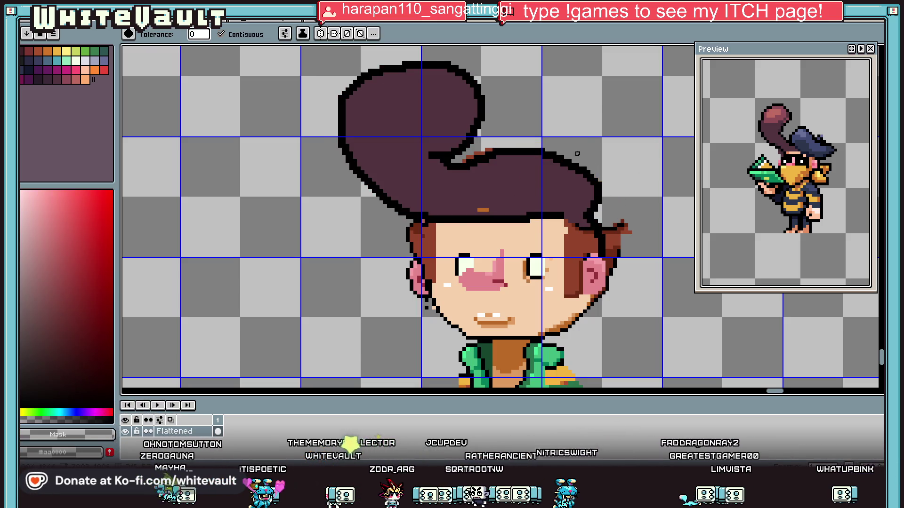
{"action": "scroll", "coordinate": [427, 243], "scroll_direction": "down", "scroll_amount": 2}
{"action": "scroll", "coordinate": [580, 209], "scroll_direction": "up", "scroll_amount": 3}
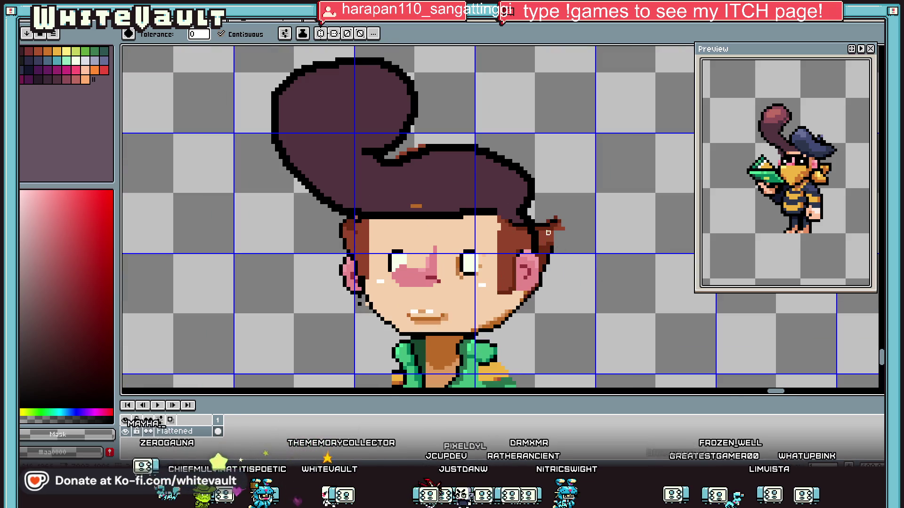
- Erase the stray brown hair tip to the right of the head
{"action": "key", "text": "e"}
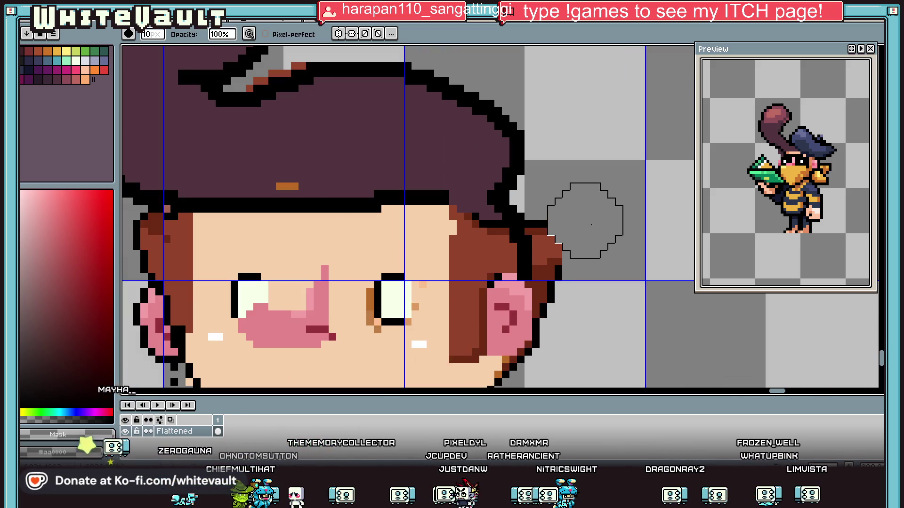
{"action": "left_click_drag", "start_coordinate": [574, 238], "coordinate": [574, 276]}
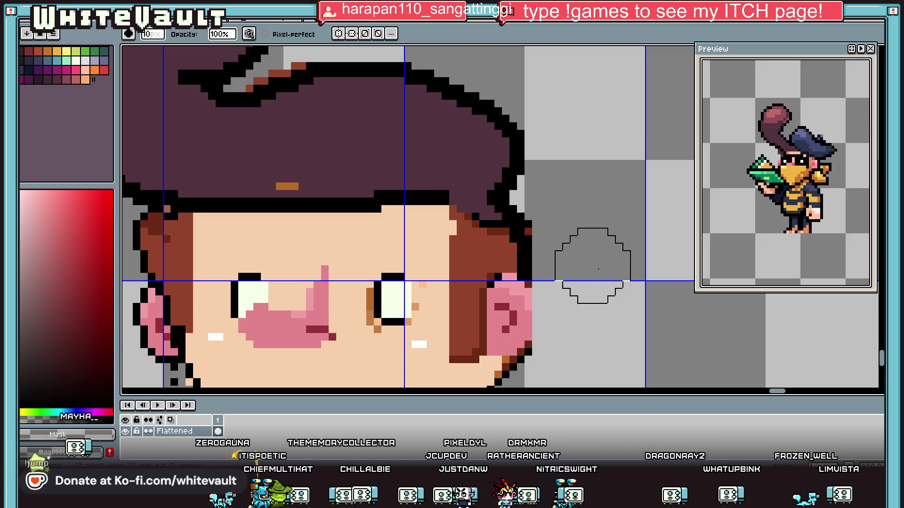
{"action": "scroll", "coordinate": [582, 262], "scroll_direction": "down", "scroll_amount": 2}
{"action": "scroll", "coordinate": [594, 251], "scroll_direction": "up", "scroll_amount": 1}
- Select the area around the left ear, then deselect it
{"action": "key", "text": "m"}
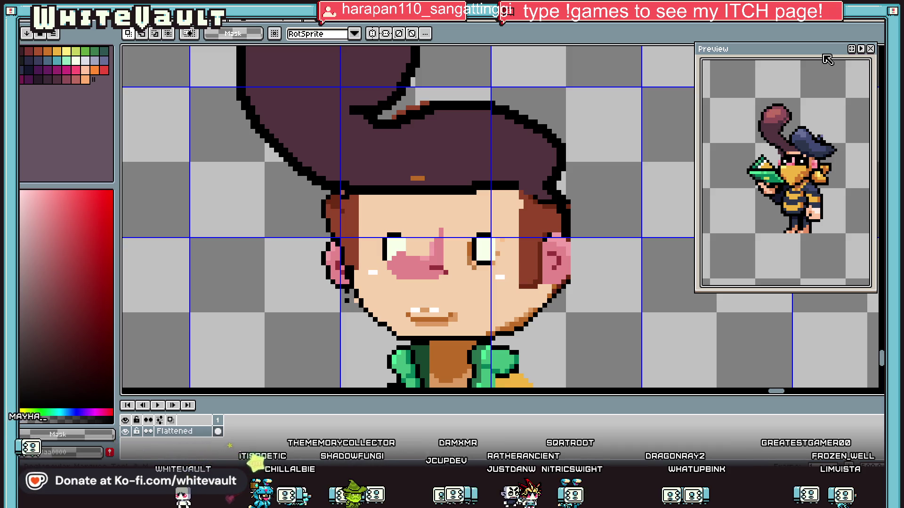
{"action": "scroll", "coordinate": [308, 209], "scroll_direction": "up", "scroll_amount": 1}
{"action": "mouse_move", "coordinate": [308, 193]}
{"action": "left_mouse_down"}
{"action": "mouse_move", "coordinate": [315, 243]}
{"action": "mouse_move", "coordinate": [358, 340]}
{"action": "mouse_move", "coordinate": [366, 335]}
{"action": "left_mouse_up"}
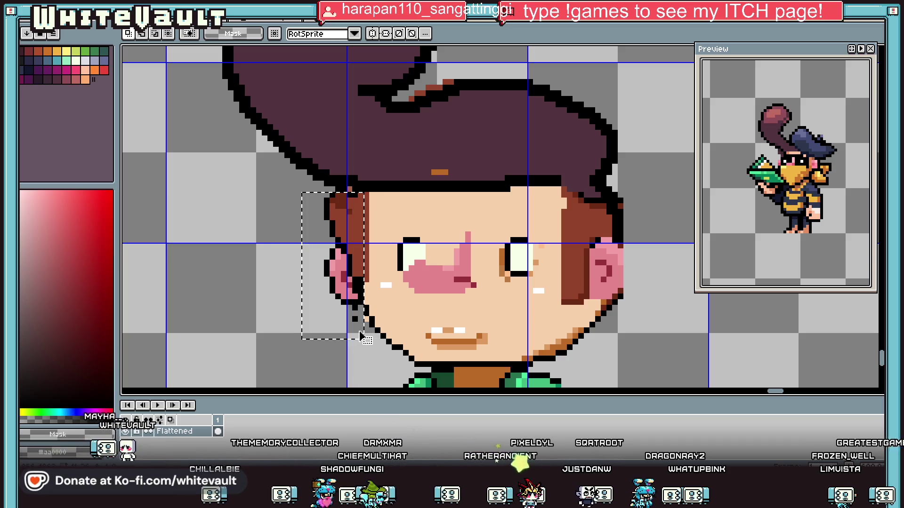
{"action": "key", "text": "ctrl+d"}
{"action": "scroll", "coordinate": [394, 285], "scroll_direction": "down", "scroll_amount": 1}
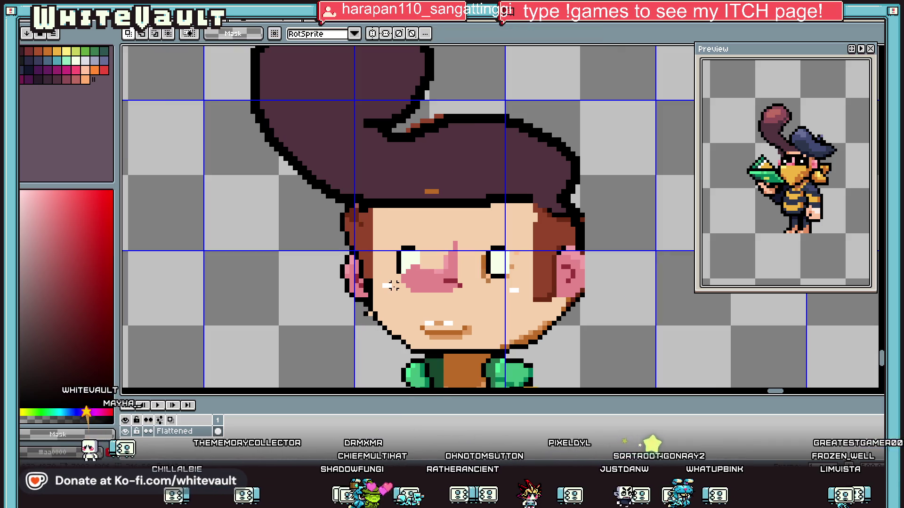
{"action": "scroll", "coordinate": [586, 242], "scroll_direction": "up", "scroll_amount": 1}
- Return to the pencil and pick black from the hair outline
{"action": "key", "text": "i"}
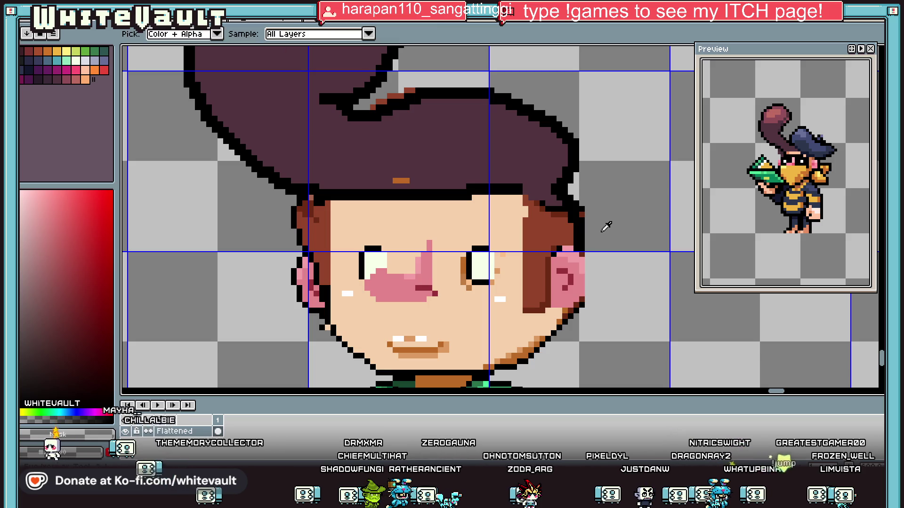
{"action": "key", "text": "b"}
{"action": "scroll", "coordinate": [580, 212], "scroll_direction": "up", "scroll_amount": 1}
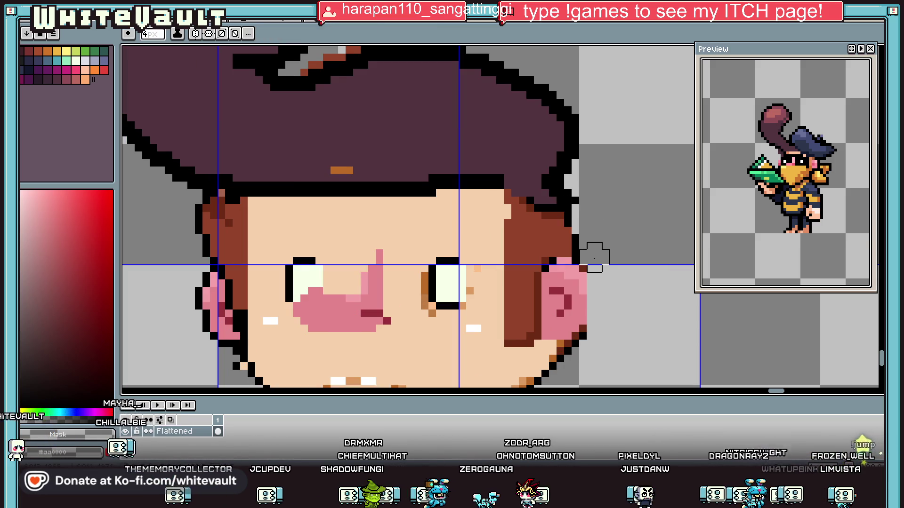
{"action": "scroll", "coordinate": [594, 256], "scroll_direction": "down", "scroll_amount": 6}
{"action": "scroll", "coordinate": [584, 234], "scroll_direction": "up", "scroll_amount": 3}
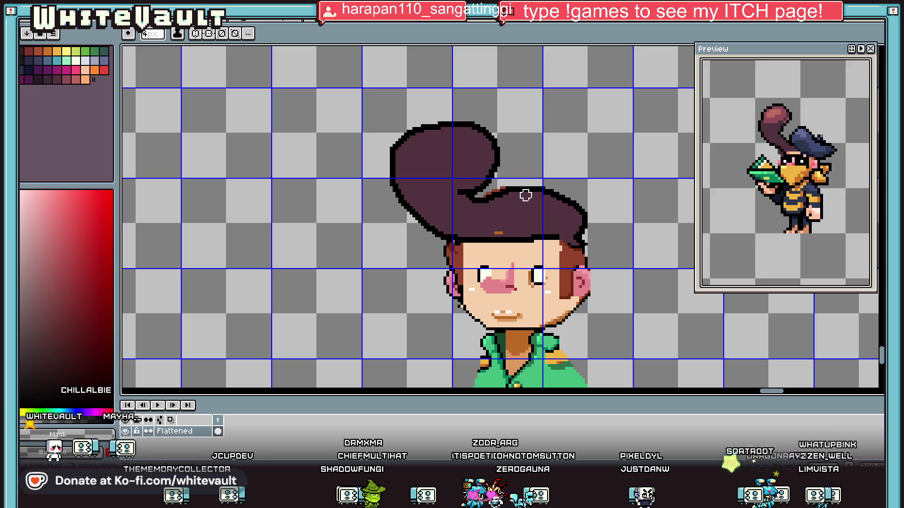
{"action": "scroll", "coordinate": [471, 196], "scroll_direction": "up", "scroll_amount": 1}
{"action": "left_click", "coordinate": [470, 197], "text": "alt"}
- Fill the hair black, then undo it to keep the dark purple hair
{"action": "key", "text": "g"}
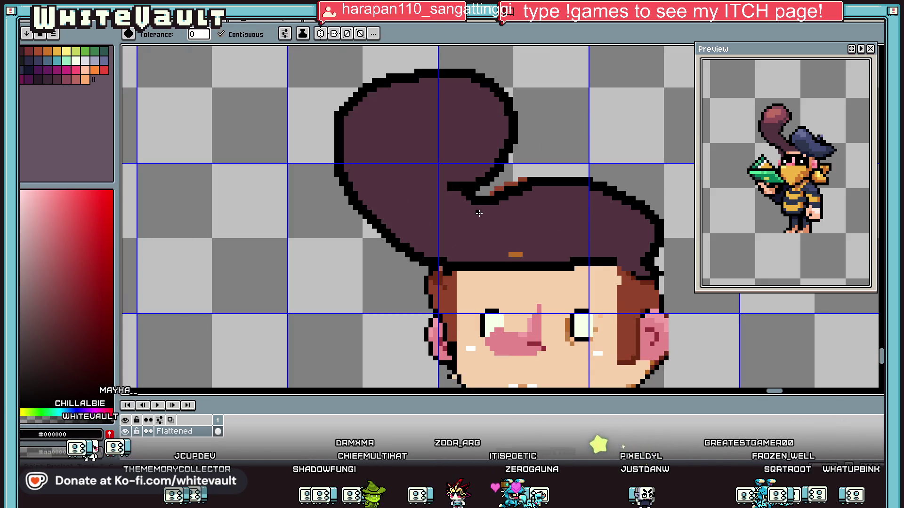
{"action": "left_click", "coordinate": [475, 200]}
{"action": "left_click", "coordinate": [56, 79]}
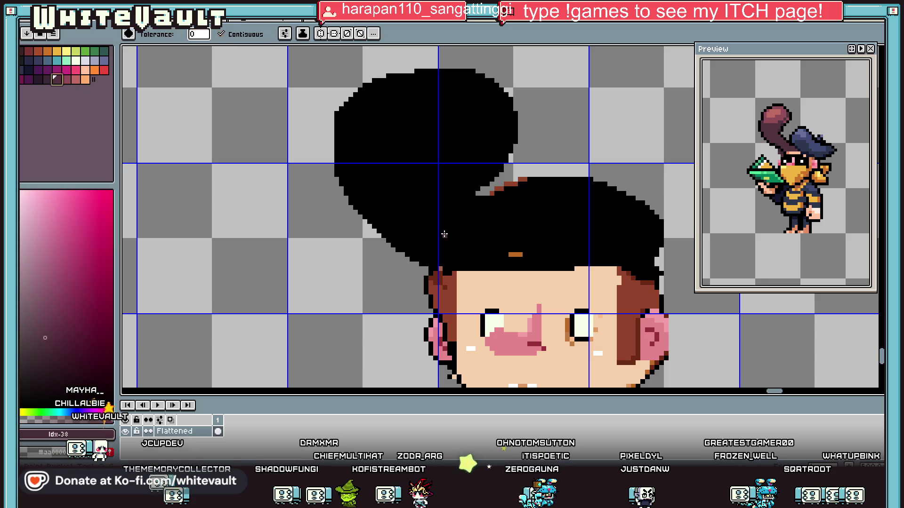
{"action": "key", "text": "ctrl+z"}
- Redraw the black outline stroke under the bun and along its right side
{"action": "key", "text": "b"}
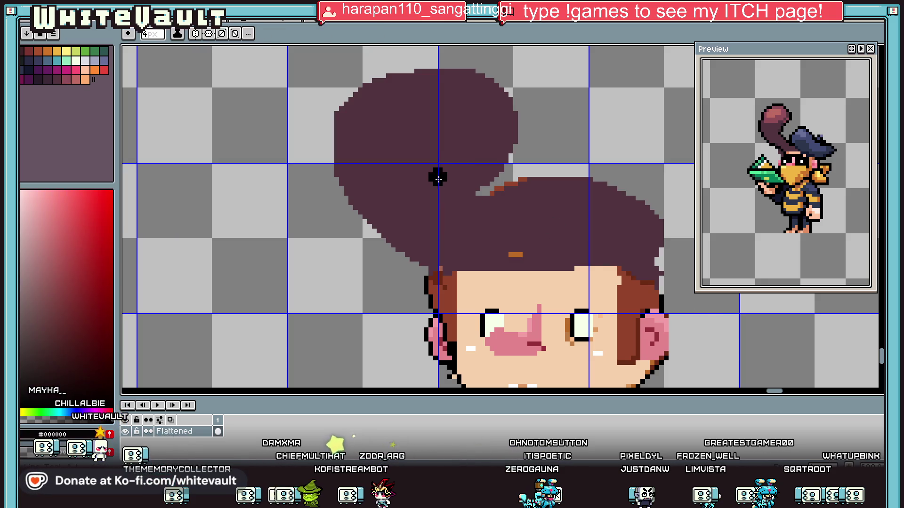
{"action": "scroll", "coordinate": [444, 188], "scroll_direction": "up", "scroll_amount": 2}
{"action": "left_click_drag", "start_coordinate": [445, 198], "coordinate": [535, 196]}
{"action": "key", "text": "ctrl+z"}
{"action": "key", "text": "ctrl+z"}
{"action": "mouse_move", "coordinate": [454, 197]}
{"action": "left_mouse_down"}
{"action": "mouse_move", "coordinate": [516, 203]}
{"action": "mouse_move", "coordinate": [579, 155]}
{"action": "mouse_move", "coordinate": [614, 97]}
{"action": "left_mouse_up"}
{"action": "scroll", "coordinate": [591, 135], "scroll_direction": "up", "scroll_amount": 2}
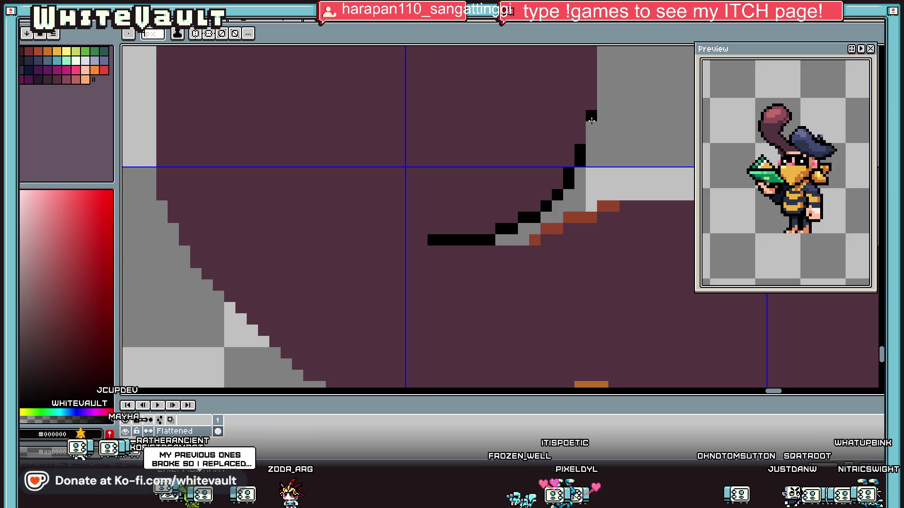
{"action": "scroll", "coordinate": [601, 109], "scroll_direction": "up", "scroll_amount": 3}
{"action": "mouse_move", "coordinate": [602, 237]}
{"action": "left_mouse_down"}
{"action": "mouse_move", "coordinate": [603, 186]}
{"action": "mouse_move", "coordinate": [586, 142]}
{"action": "mouse_move", "coordinate": [577, 142]}
{"action": "left_mouse_up"}
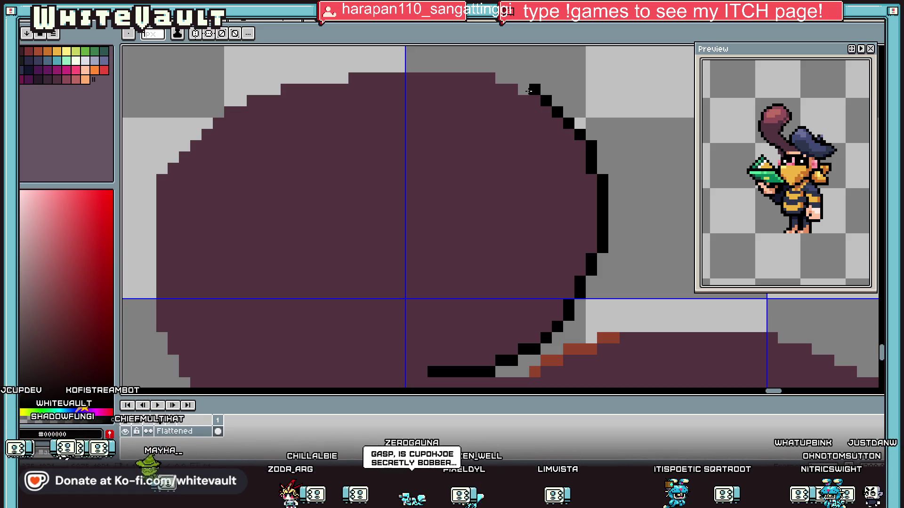
- Outline the bun's top edge and left side in black down to the face
{"action": "mouse_move", "coordinate": [503, 80]}
{"action": "left_mouse_down"}
{"action": "mouse_move", "coordinate": [355, 62]}
{"action": "mouse_move", "coordinate": [289, 74]}
{"action": "left_mouse_up"}
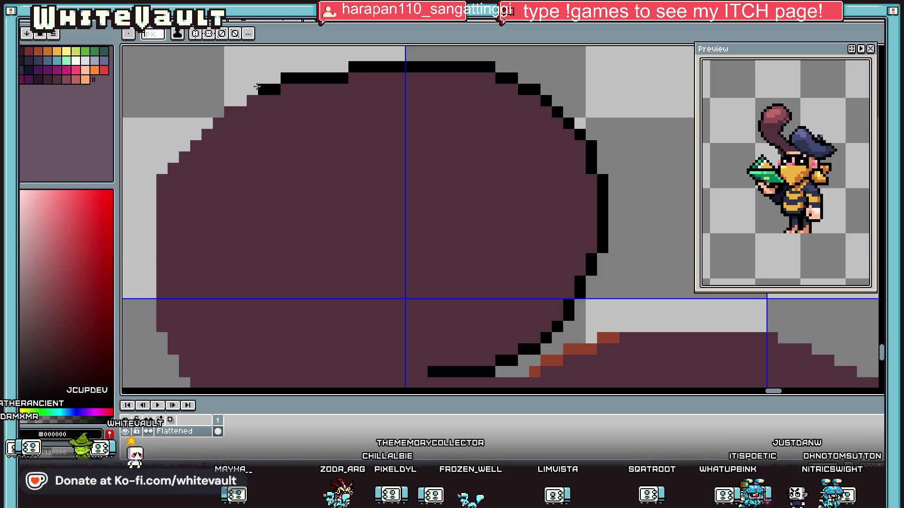
{"action": "left_click_drag", "start_coordinate": [212, 119], "coordinate": [175, 154]}
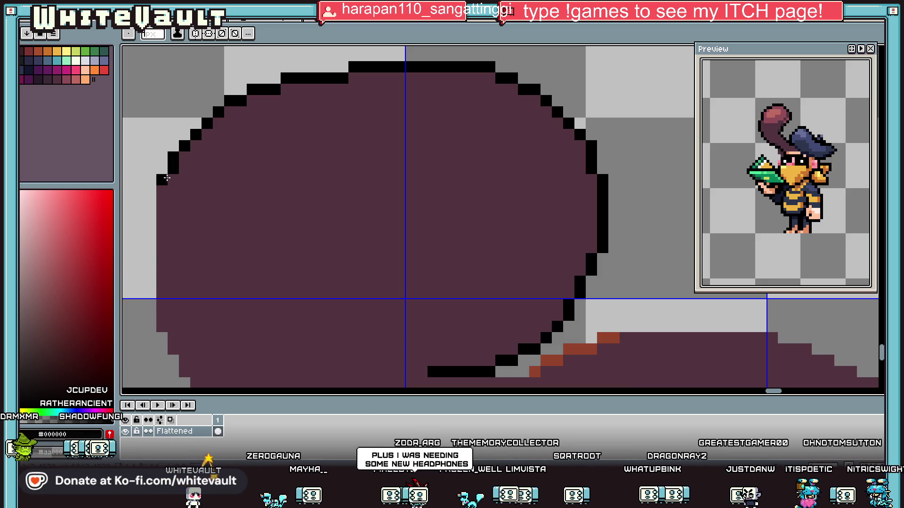
{"action": "left_click_drag", "start_coordinate": [167, 189], "coordinate": [162, 301]}
{"action": "scroll", "coordinate": [163, 301], "scroll_direction": "down", "scroll_amount": 3}
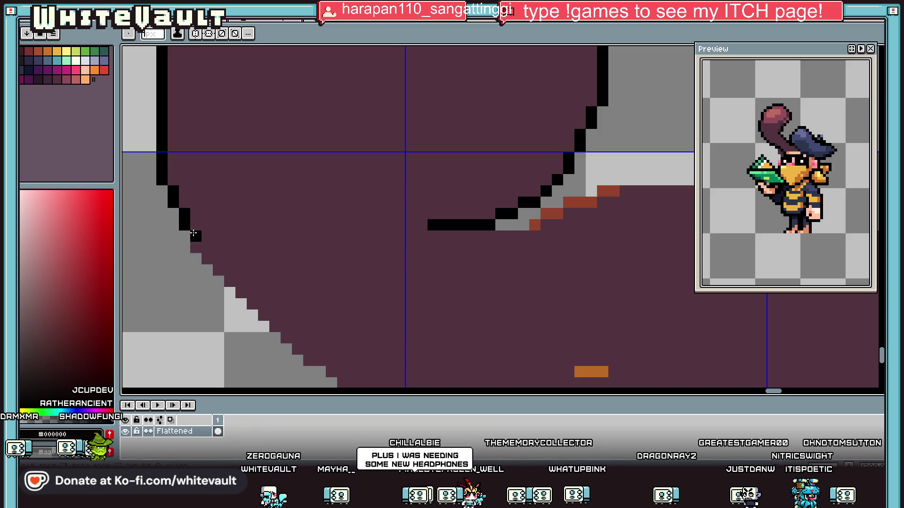
{"action": "scroll", "coordinate": [282, 273], "scroll_direction": "down", "scroll_amount": 1}
{"action": "mouse_move", "coordinate": [198, 247]}
{"action": "left_mouse_down"}
{"action": "mouse_move", "coordinate": [336, 299]}
{"action": "mouse_move", "coordinate": [348, 323]}
{"action": "mouse_move", "coordinate": [372, 335]}
{"action": "mouse_move", "coordinate": [445, 349]}
{"action": "left_mouse_up"}
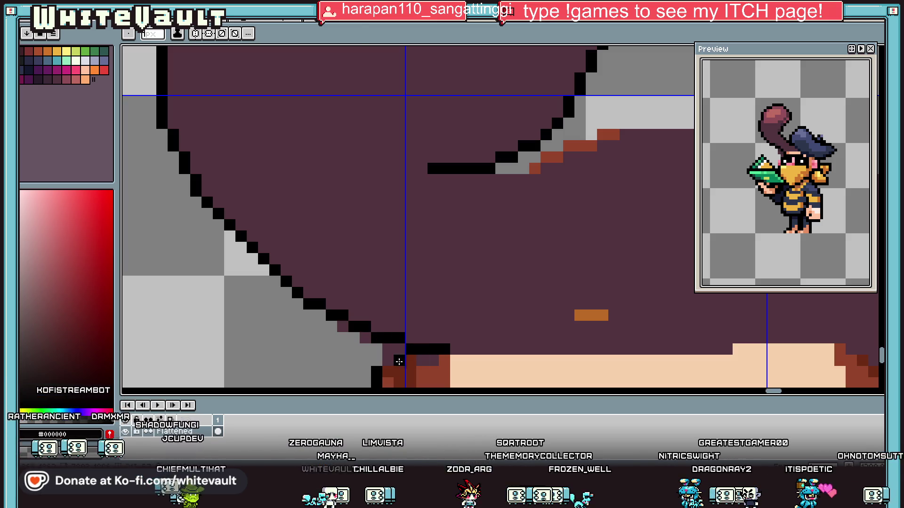
{"action": "key", "text": "g"}
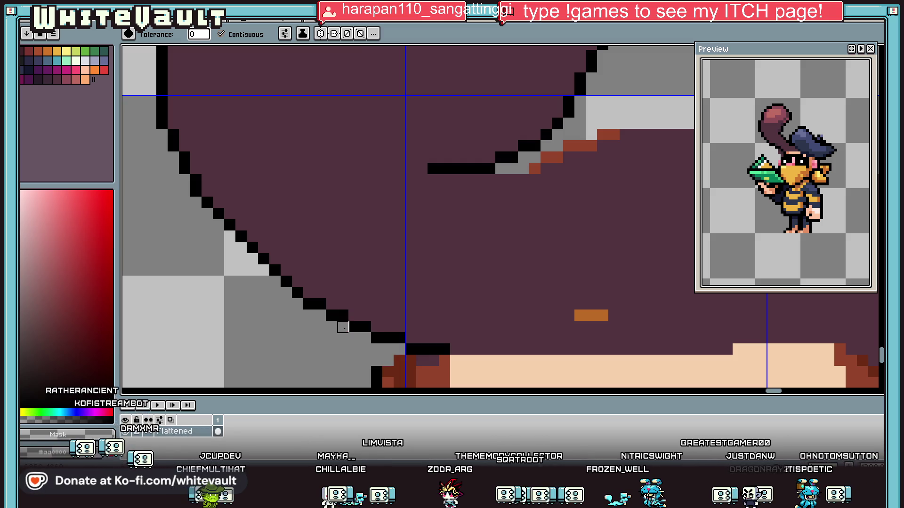
{"action": "scroll", "coordinate": [388, 349], "scroll_direction": "down", "scroll_amount": 5}
{"action": "scroll", "coordinate": [361, 308], "scroll_direction": "up", "scroll_amount": 5}
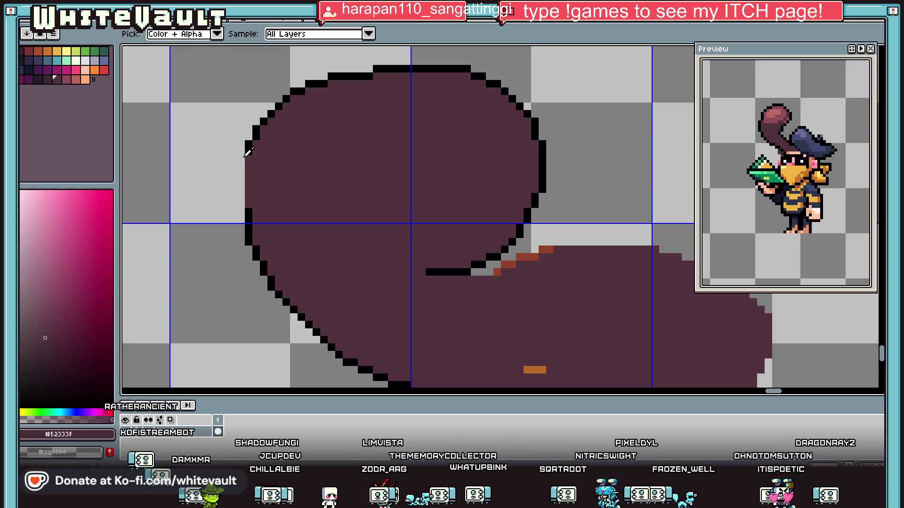
- Draw a black line on the hair's left edge, then undo it and the flat fill
{"action": "left_click", "coordinate": [251, 209], "text": "alt"}
{"action": "left_click_drag", "start_coordinate": [241, 156], "coordinate": [240, 206]}
{"action": "scroll", "coordinate": [354, 184], "scroll_direction": "down", "scroll_amount": 5}
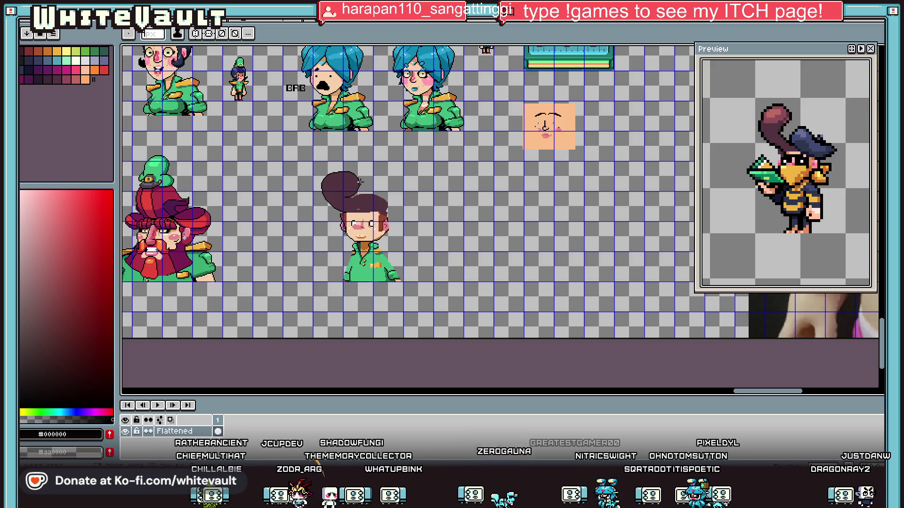
{"action": "key", "text": "ctrl+z"}
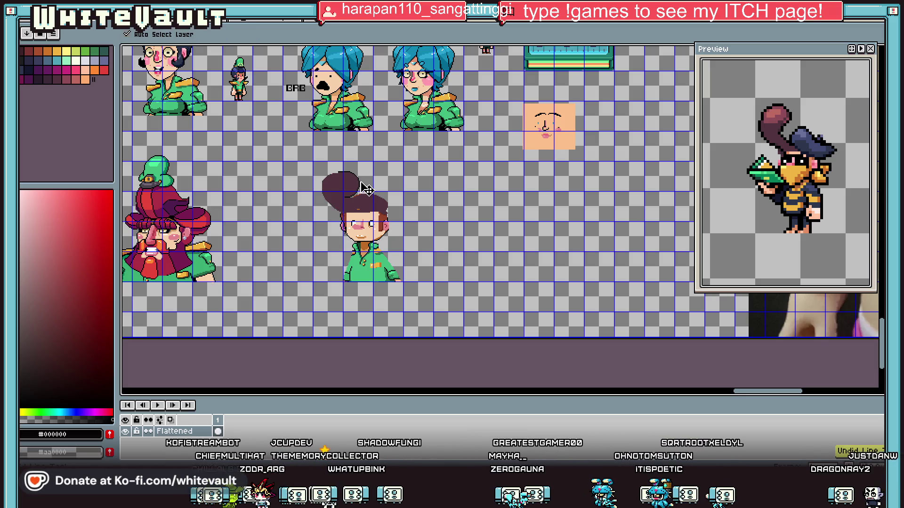
{"action": "key", "text": "ctrl+z"}
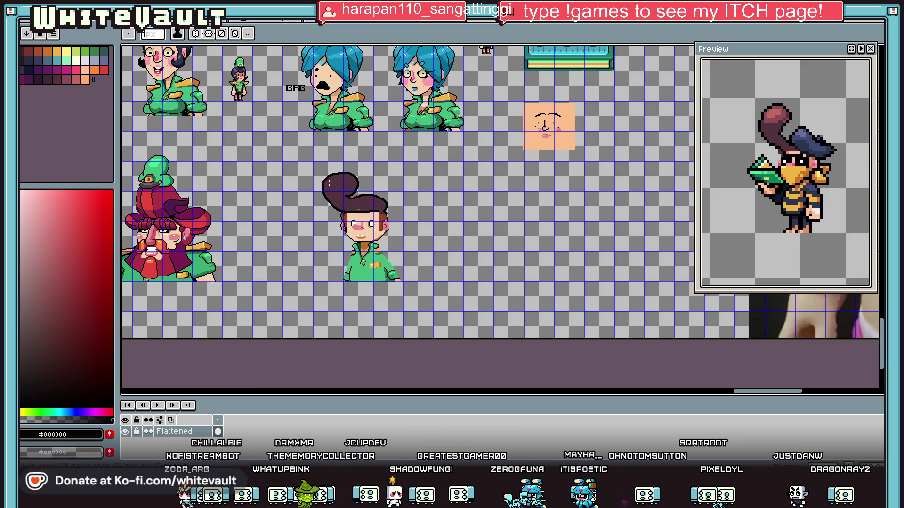
{"action": "scroll", "coordinate": [328, 182], "scroll_direction": "up", "scroll_amount": 1}
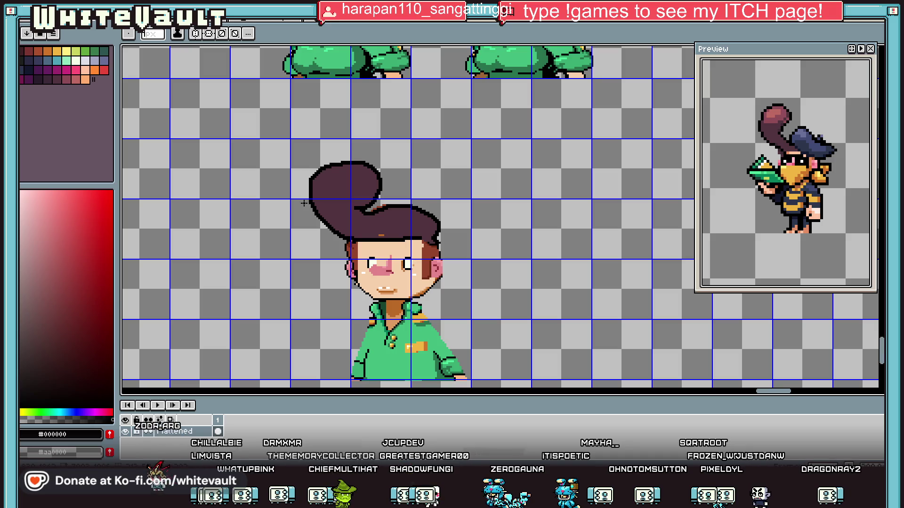
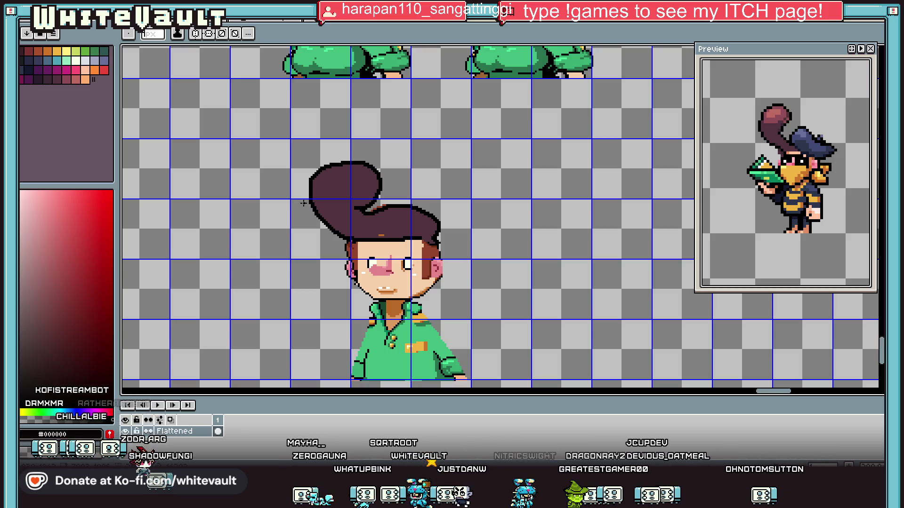
- Sample the face's skin colour and fill the brown patches beside the eye and ear with it
{"action": "scroll", "coordinate": [360, 258], "scroll_direction": "down", "scroll_amount": 1}
{"action": "scroll", "coordinate": [381, 259], "scroll_direction": "up", "scroll_amount": 2}
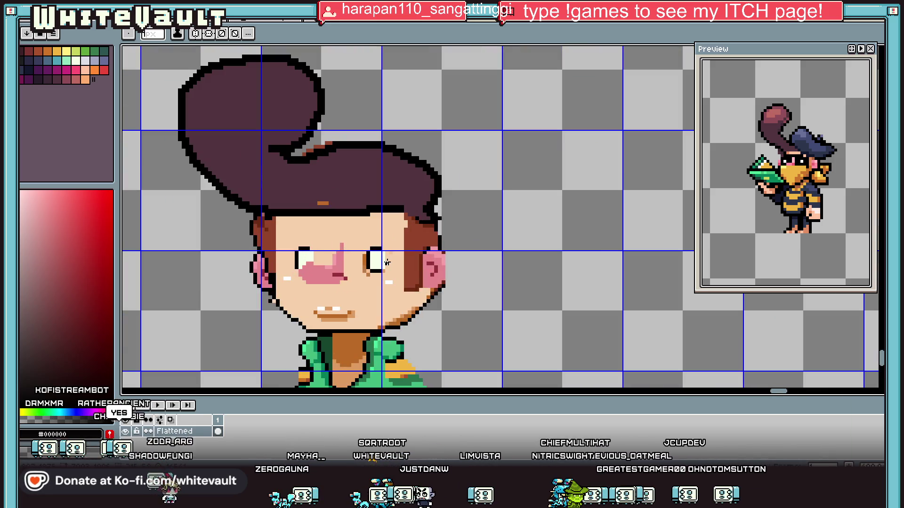
{"action": "key", "text": "i"}
{"action": "scroll", "coordinate": [401, 251], "scroll_direction": "up", "scroll_amount": 1}
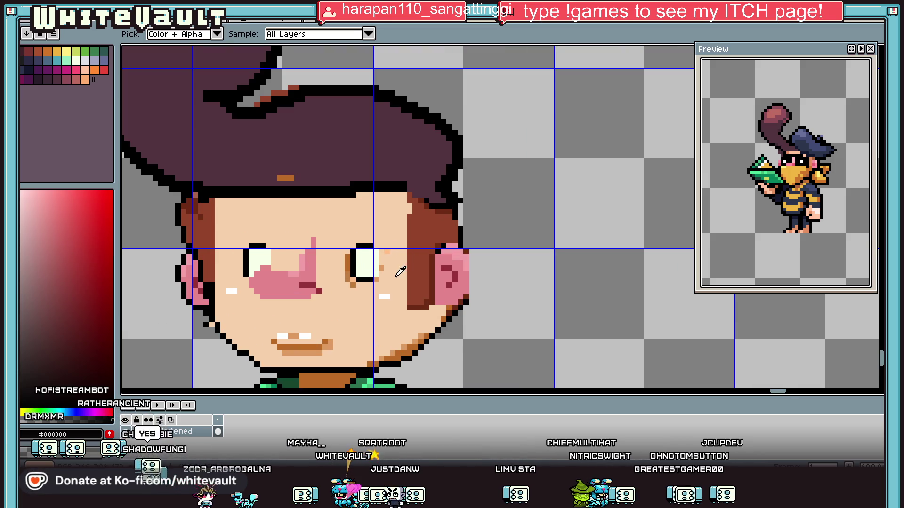
{"action": "left_click", "coordinate": [396, 276]}
{"action": "key", "text": "g"}
{"action": "left_click", "coordinate": [417, 268]}
{"action": "left_click", "coordinate": [430, 270]}
- Move the old ear off to the right and clear the leftover cheek edge to transparent
{"action": "key", "text": "i"}
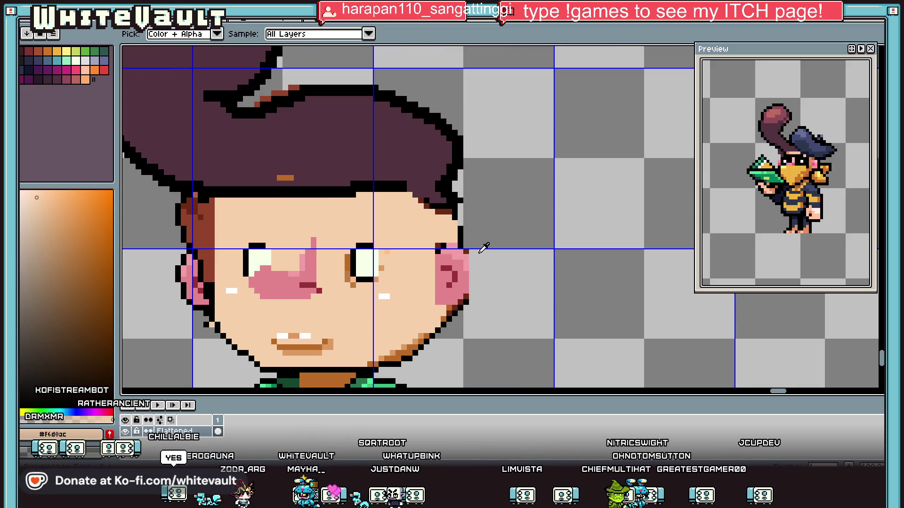
{"action": "key", "text": "m"}
{"action": "left_click_drag", "start_coordinate": [428, 228], "coordinate": [534, 307]}
{"action": "left_click_drag", "start_coordinate": [476, 268], "coordinate": [659, 270]}
{"action": "key", "text": "ctrl+d"}
{"action": "mouse_move", "coordinate": [419, 217]}
{"action": "left_mouse_down"}
{"action": "mouse_move", "coordinate": [471, 273]}
{"action": "mouse_move", "coordinate": [472, 329]}
{"action": "left_mouse_up"}
{"action": "key", "text": "Delete"}
{"action": "key", "text": "ctrl+d"}
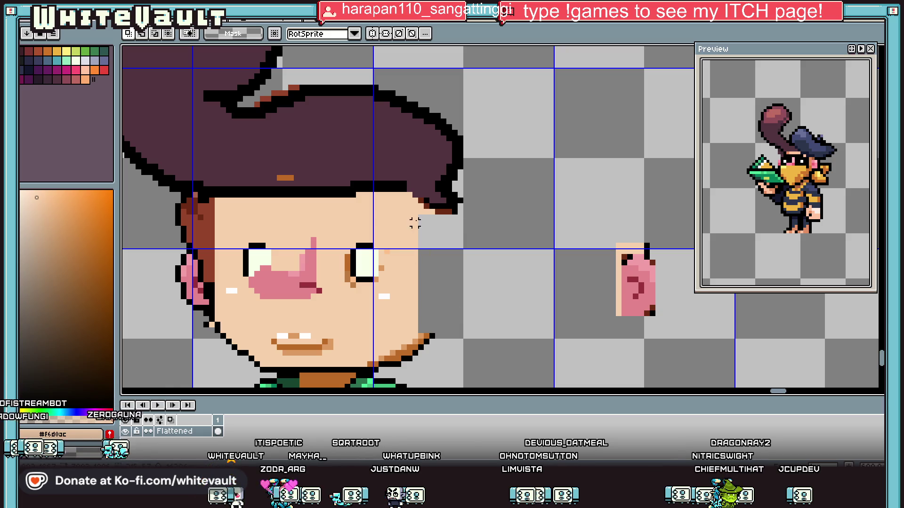
{"action": "mouse_move", "coordinate": [333, 71]}
{"action": "left_mouse_down"}
{"action": "mouse_move", "coordinate": [543, 202]}
{"action": "mouse_move", "coordinate": [534, 212]}
{"action": "left_mouse_up"}
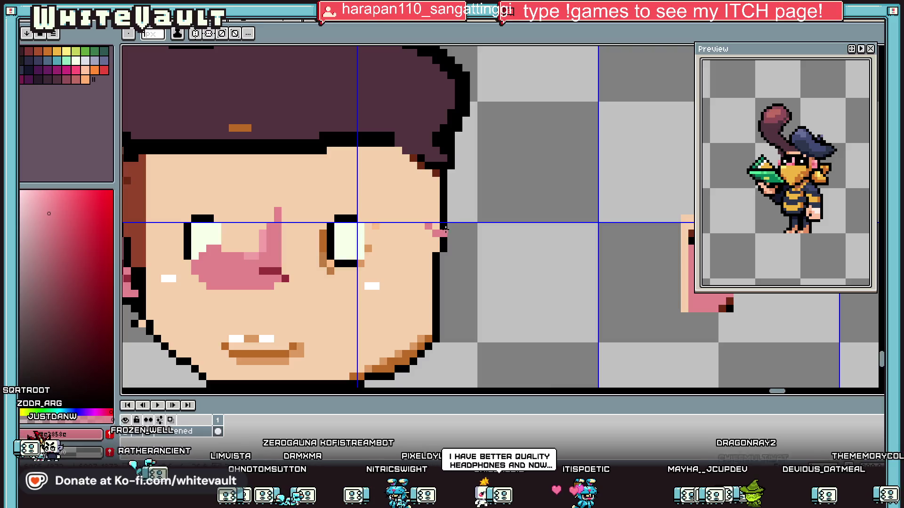
- Draw a new pink ear loop beside the cheek and fill its interior pink
{"action": "mouse_move", "coordinate": [426, 227]}
{"action": "left_mouse_down"}
{"action": "mouse_move", "coordinate": [454, 227]}
{"action": "mouse_move", "coordinate": [466, 249]}
{"action": "mouse_move", "coordinate": [459, 282]}
{"action": "mouse_move", "coordinate": [426, 283]}
{"action": "mouse_move", "coordinate": [427, 251]}
{"action": "left_mouse_up"}
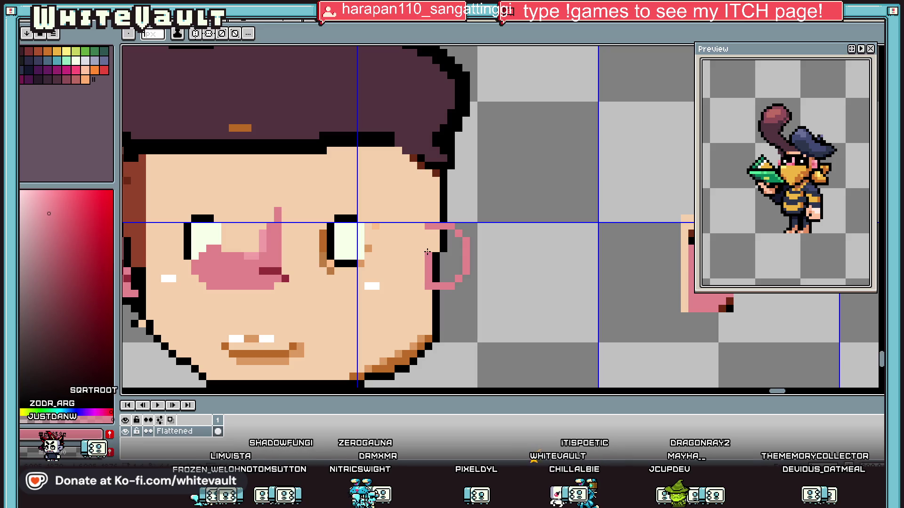
{"action": "key", "text": "g"}
{"action": "left_click", "coordinate": [435, 240]}
{"action": "left_click", "coordinate": [445, 245]}
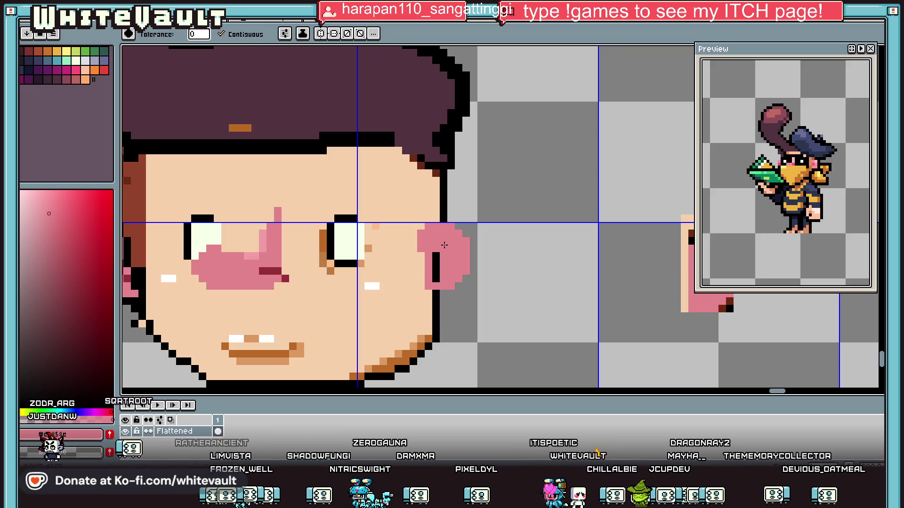
- Shade the new ear with a dark-red pixel and light pink along its top rows
{"action": "key", "text": "i"}
{"action": "scroll", "coordinate": [438, 259], "scroll_direction": "down", "scroll_amount": 1}
{"action": "left_click", "coordinate": [598, 259]}
{"action": "key", "text": "b"}
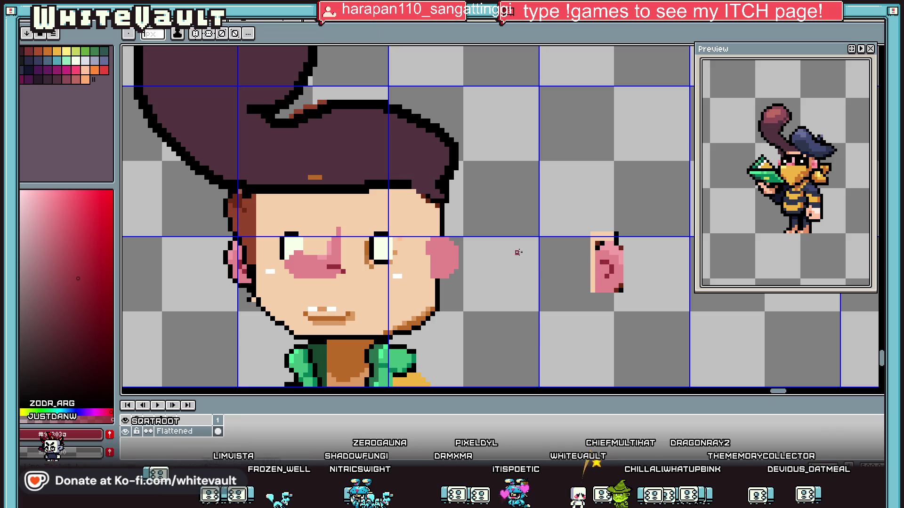
{"action": "scroll", "coordinate": [424, 247], "scroll_direction": "up", "scroll_amount": 2}
{"action": "left_click", "coordinate": [426, 255]}
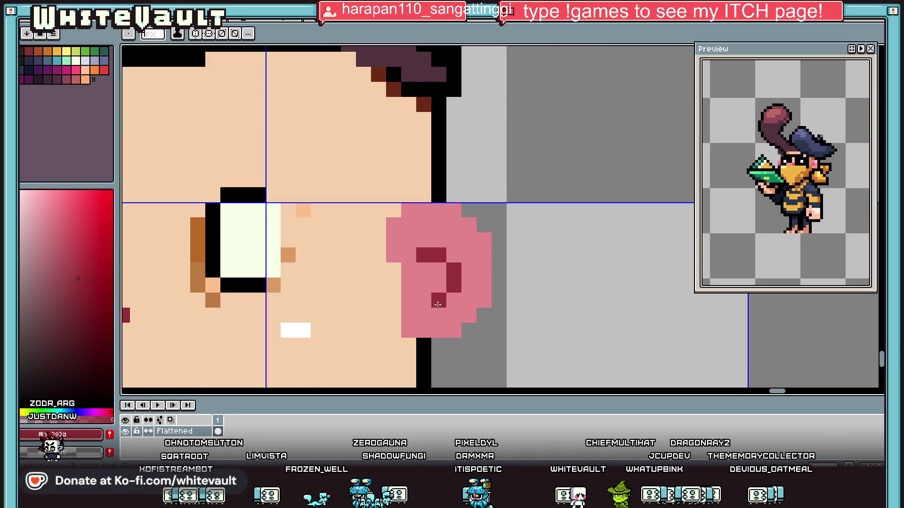
{"action": "scroll", "coordinate": [438, 305], "scroll_direction": "down", "scroll_amount": 2}
{"action": "key", "text": "i"}
{"action": "left_click", "coordinate": [689, 243]}
{"action": "key", "text": "b"}
{"action": "scroll", "coordinate": [466, 239], "scroll_direction": "up", "scroll_amount": 2}
{"action": "left_click", "coordinate": [466, 239]}
{"action": "mouse_move", "coordinate": [466, 239]}
{"action": "left_mouse_down"}
{"action": "mouse_move", "coordinate": [478, 250]}
{"action": "mouse_move", "coordinate": [536, 250]}
{"action": "mouse_move", "coordinate": [555, 327]}
{"action": "left_mouse_up"}
- Outline the new ear in black, extending the outline down-left
{"action": "left_click", "coordinate": [492, 221], "text": "alt"}
{"action": "left_click", "coordinate": [466, 222]}
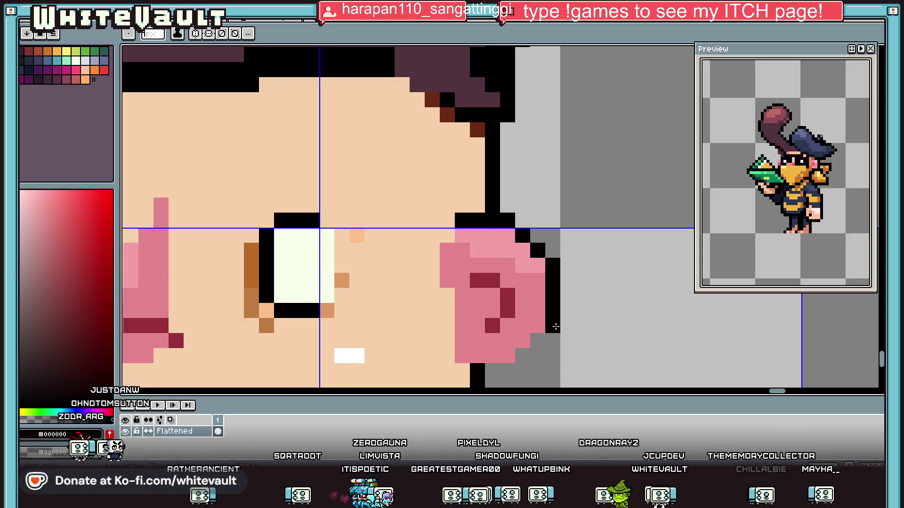
{"action": "left_click_drag", "start_coordinate": [527, 357], "coordinate": [506, 372]}
{"action": "scroll", "coordinate": [463, 370], "scroll_direction": "down", "scroll_amount": 4}
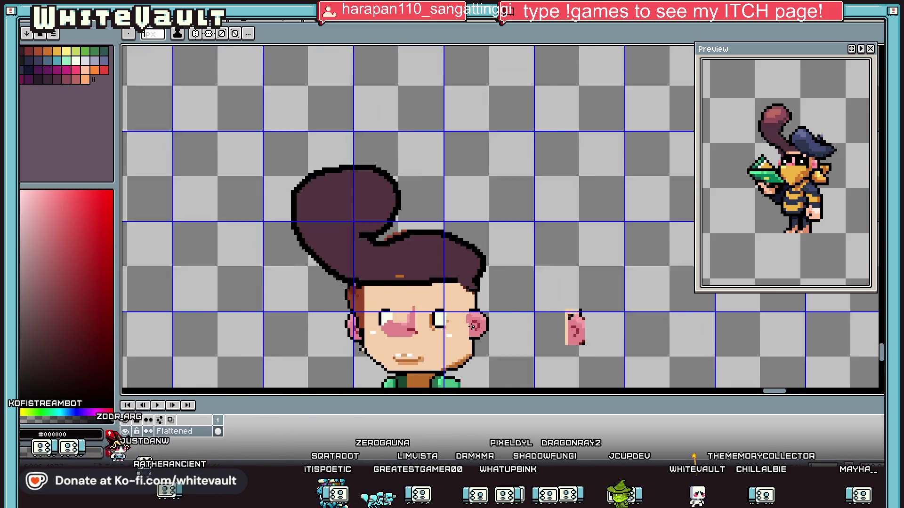
- Erase the left ear beside the hair edge with a round eraser
{"action": "scroll", "coordinate": [344, 282], "scroll_direction": "down", "scroll_amount": 2}
{"action": "scroll", "coordinate": [344, 282], "scroll_direction": "up", "scroll_amount": 2}
{"action": "scroll", "coordinate": [344, 282], "scroll_direction": "up", "scroll_amount": 2}
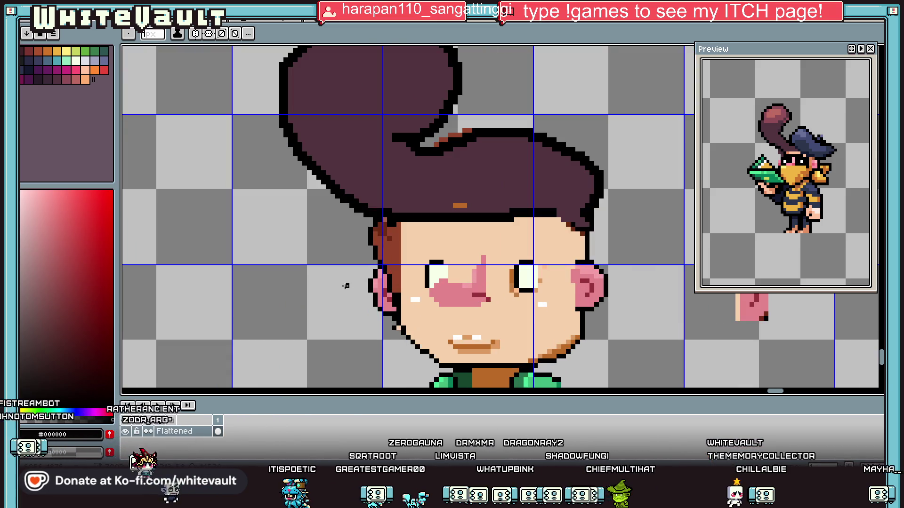
{"action": "key", "text": "e"}
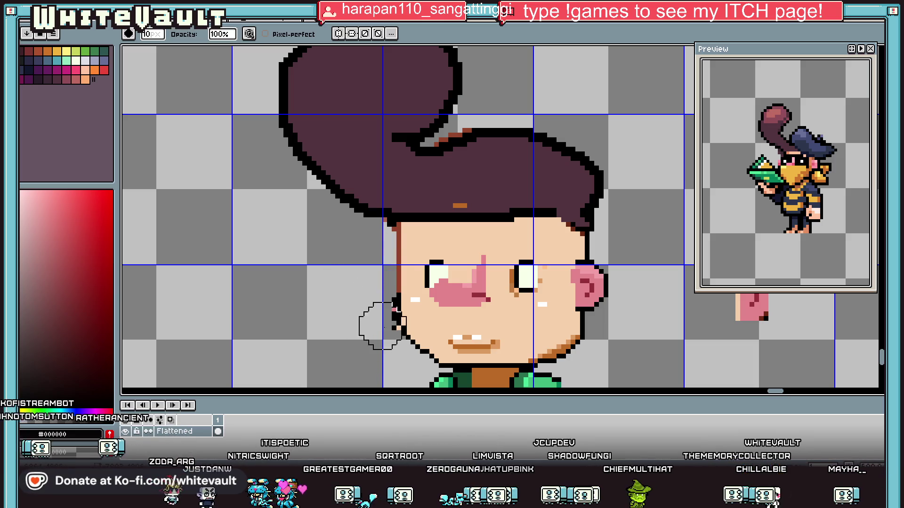
{"action": "scroll", "coordinate": [419, 329], "scroll_direction": "down", "scroll_amount": 2}
{"action": "scroll", "coordinate": [441, 324], "scroll_direction": "up", "scroll_amount": 2}
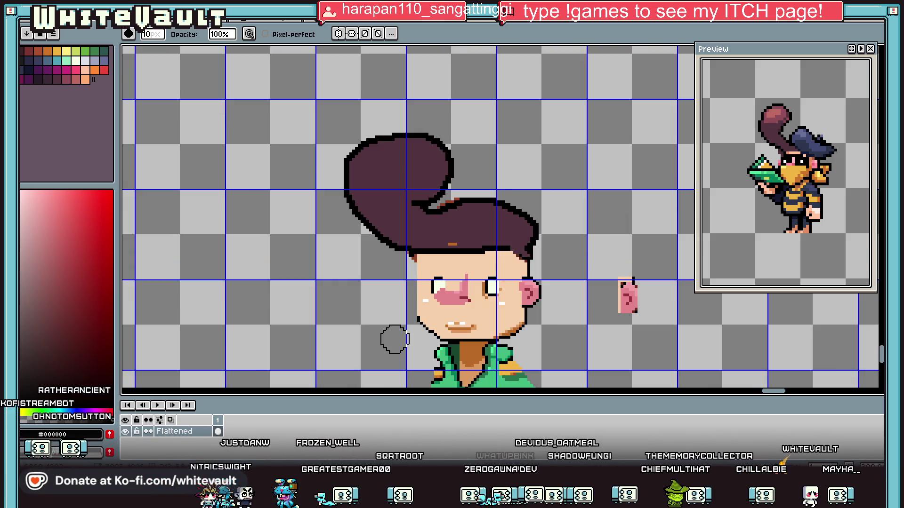
{"action": "key", "text": "i"}
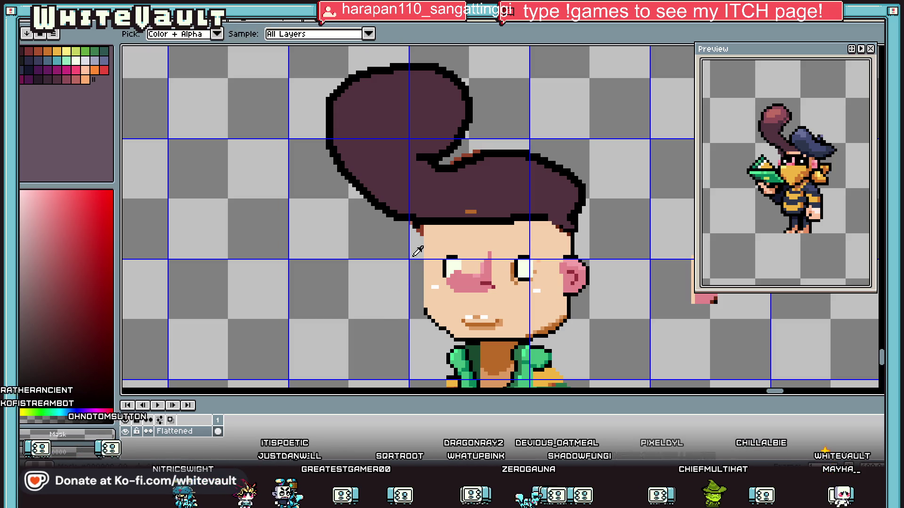
{"action": "key", "text": "e"}
{"action": "left_click_drag", "start_coordinate": [438, 225], "coordinate": [430, 247]}
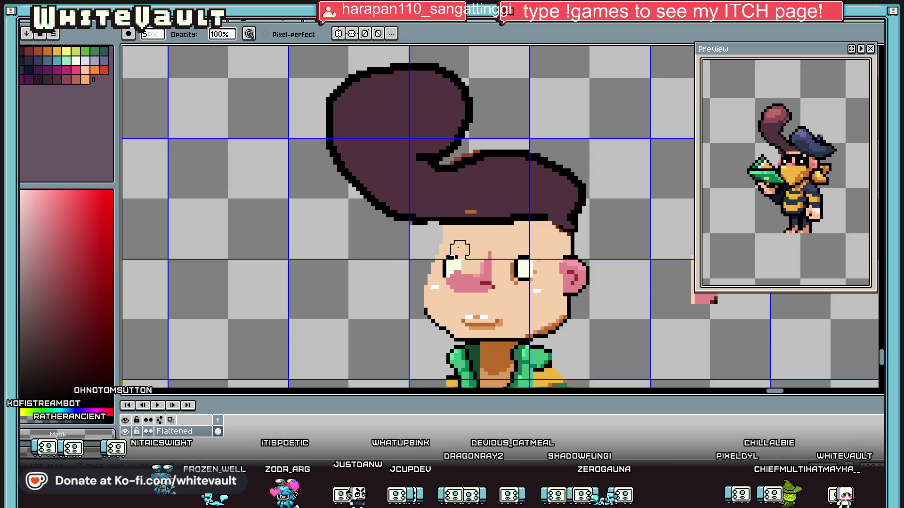
{"action": "scroll", "coordinate": [454, 252], "scroll_direction": "down", "scroll_amount": 2}
{"action": "scroll", "coordinate": [468, 249], "scroll_direction": "up", "scroll_amount": 2}
- Draw a black outline down the face's left edge and fill inside with skin colour #f6d0ac
{"action": "key", "text": "i"}
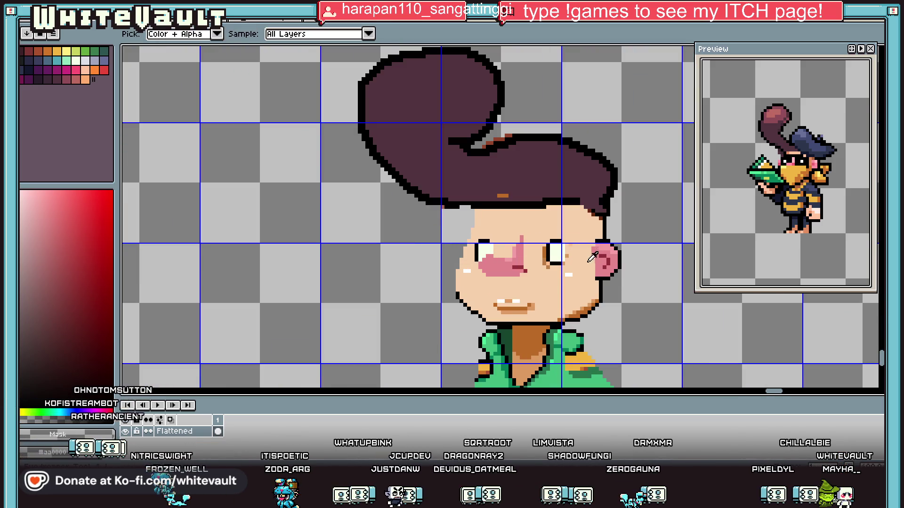
{"action": "scroll", "coordinate": [529, 245], "scroll_direction": "up", "scroll_amount": 1}
{"action": "key", "text": "b"}
{"action": "scroll", "coordinate": [408, 178], "scroll_direction": "up", "scroll_amount": 1}
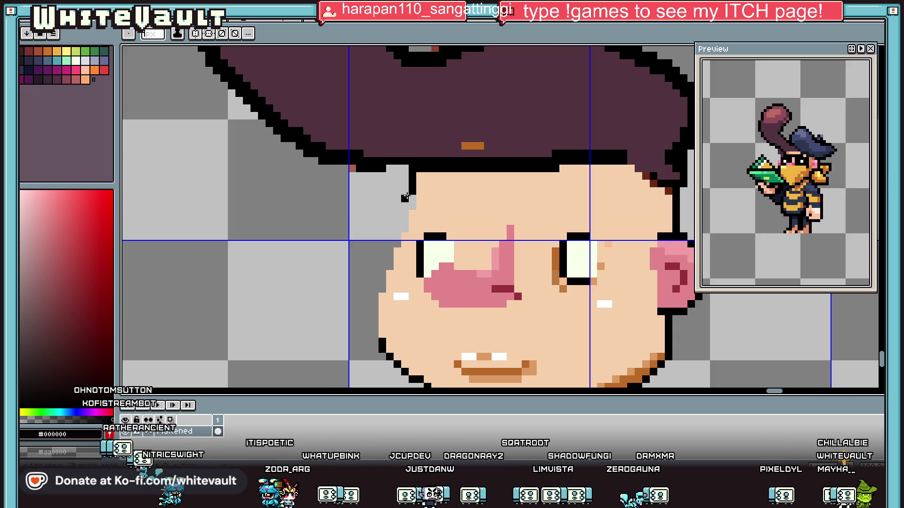
{"action": "left_click_drag", "start_coordinate": [406, 213], "coordinate": [388, 266]}
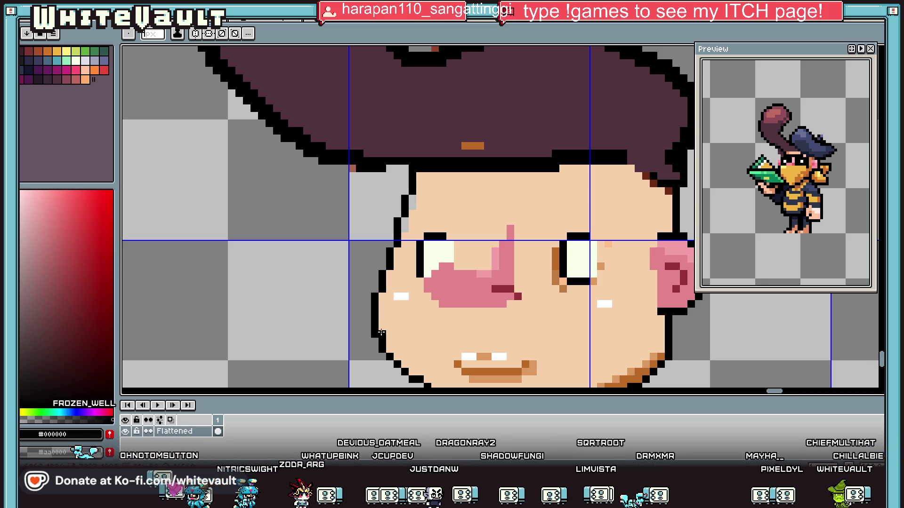
{"action": "scroll", "coordinate": [495, 243], "scroll_direction": "down", "scroll_amount": 3}
{"action": "scroll", "coordinate": [494, 243], "scroll_direction": "up", "scroll_amount": 2}
{"action": "key", "text": "g"}
{"action": "left_click", "coordinate": [452, 225], "text": "alt"}
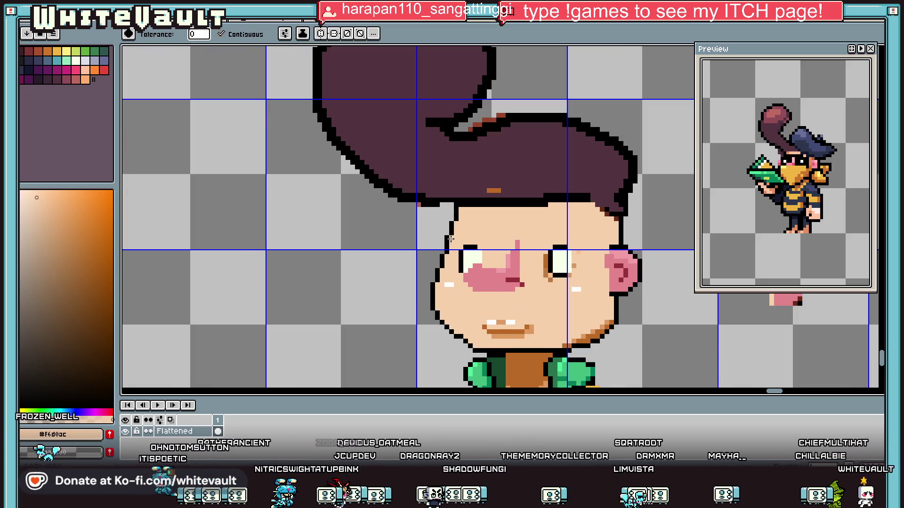
{"action": "key", "text": "i"}
{"action": "scroll", "coordinate": [548, 256], "scroll_direction": "up", "scroll_amount": 2}
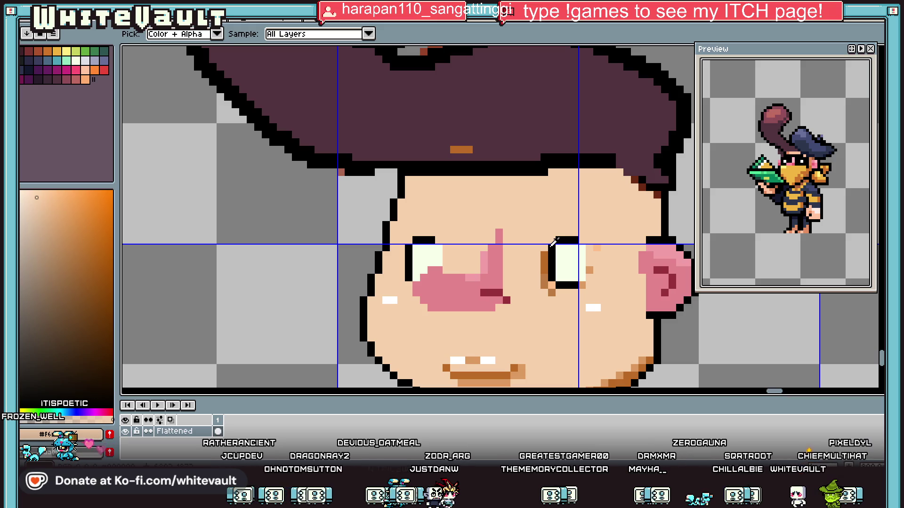
{"action": "key", "text": "b"}
{"action": "scroll", "coordinate": [582, 249], "scroll_direction": "down", "scroll_amount": 2}
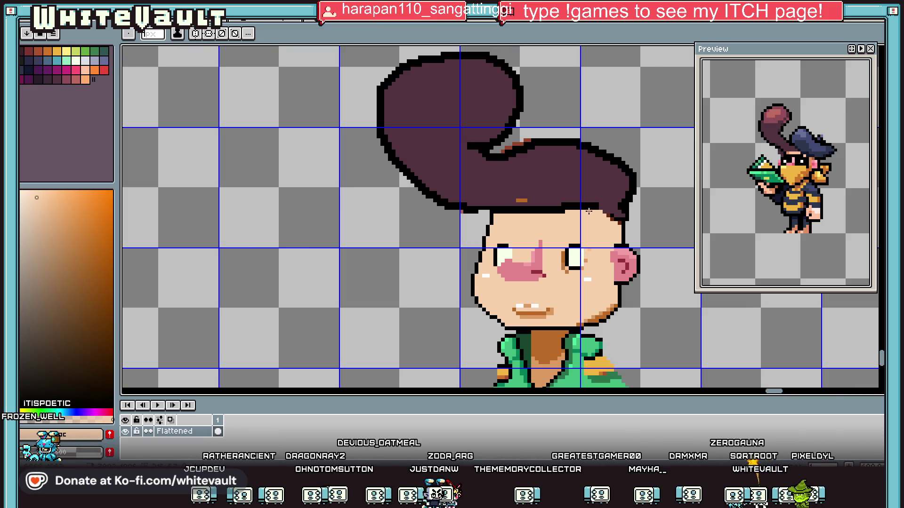
- Select the hair block plus the area below its right side, reposition it, and commit
{"action": "key", "text": "m"}
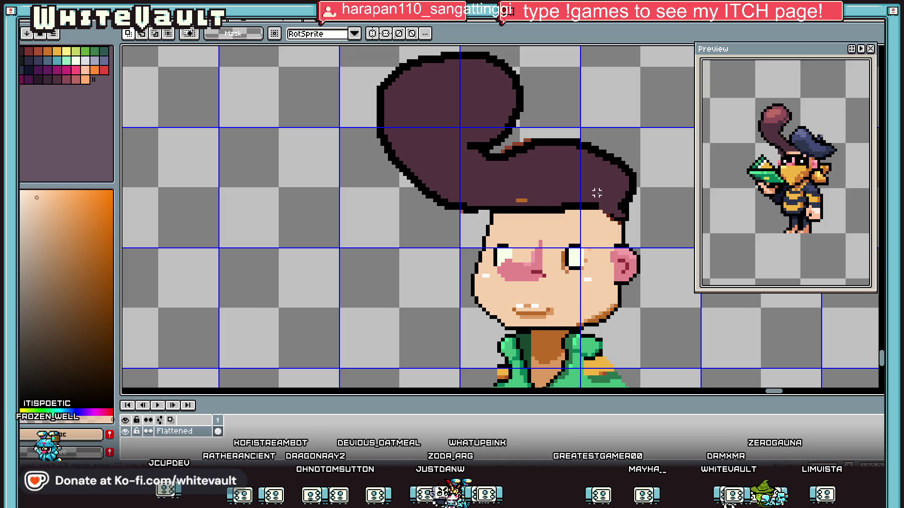
{"action": "scroll", "coordinate": [596, 195], "scroll_direction": "down", "scroll_amount": 2}
{"action": "left_click_drag", "start_coordinate": [456, 89], "coordinate": [658, 207]}
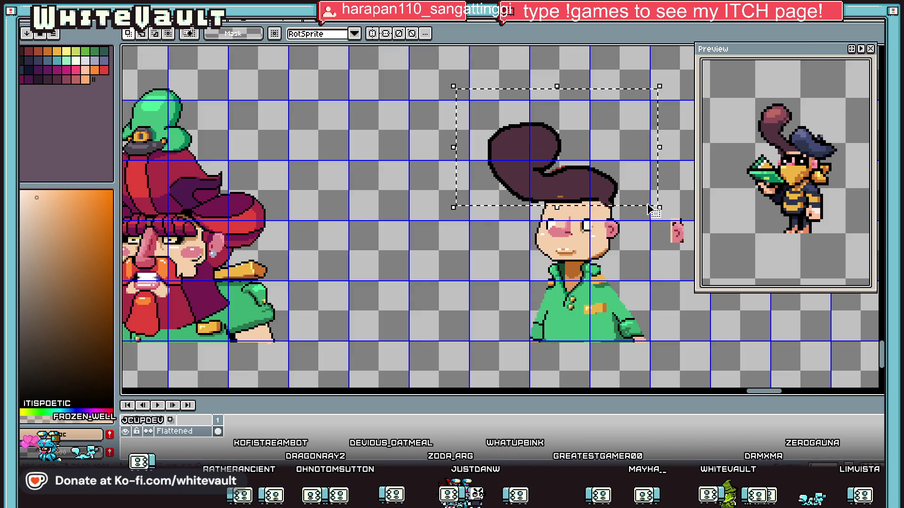
{"action": "scroll", "coordinate": [629, 204], "scroll_direction": "up", "scroll_amount": 2}
{"action": "left_click_drag", "start_coordinate": [633, 161], "coordinate": [540, 226]}
{"action": "left_click", "coordinate": [606, 205]}
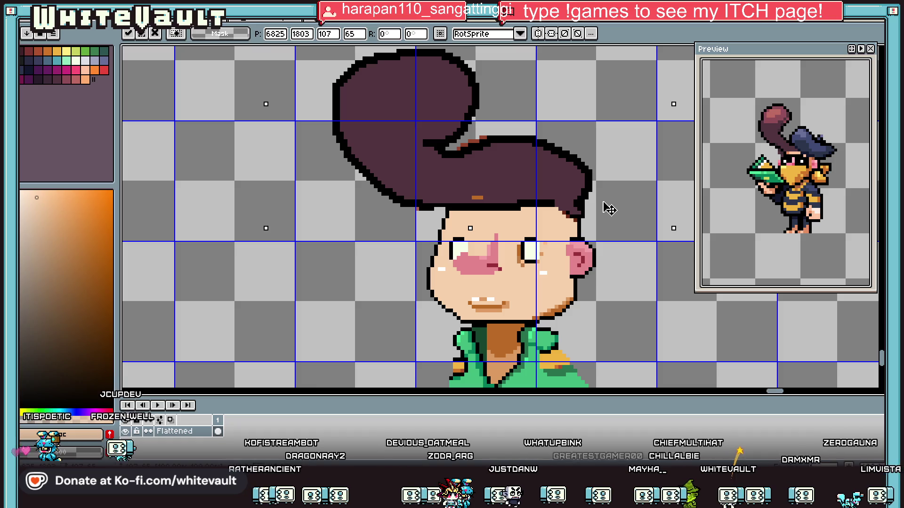
{"action": "key", "text": "Return"}
{"action": "scroll", "coordinate": [424, 212], "scroll_direction": "up", "scroll_amount": 1}
{"action": "key", "text": "b"}
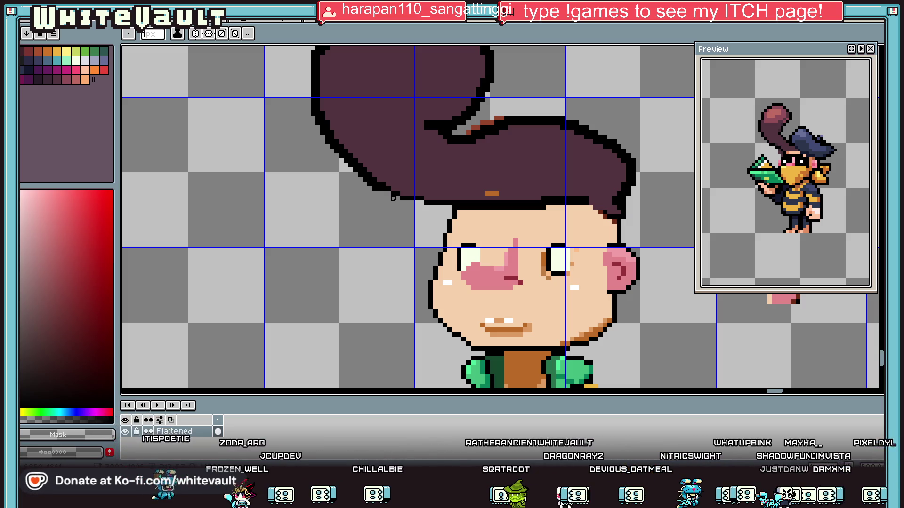
- Try bucket-filling the hair with the current colour, then undo the fill
{"action": "scroll", "coordinate": [490, 133], "scroll_direction": "down", "scroll_amount": 1}
{"action": "scroll", "coordinate": [490, 133], "scroll_direction": "up", "scroll_amount": 2}
{"action": "key", "text": "i"}
{"action": "key", "text": "g"}
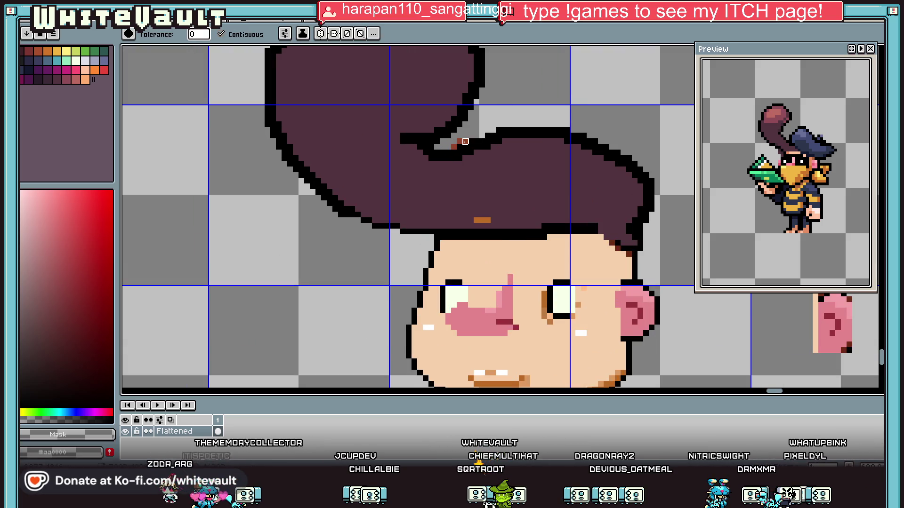
{"action": "left_click", "coordinate": [465, 142]}
{"action": "scroll", "coordinate": [465, 141], "scroll_direction": "down", "scroll_amount": 2}
{"action": "scroll", "coordinate": [451, 154], "scroll_direction": "up", "scroll_amount": 4}
{"action": "key", "text": "ctrl+z"}
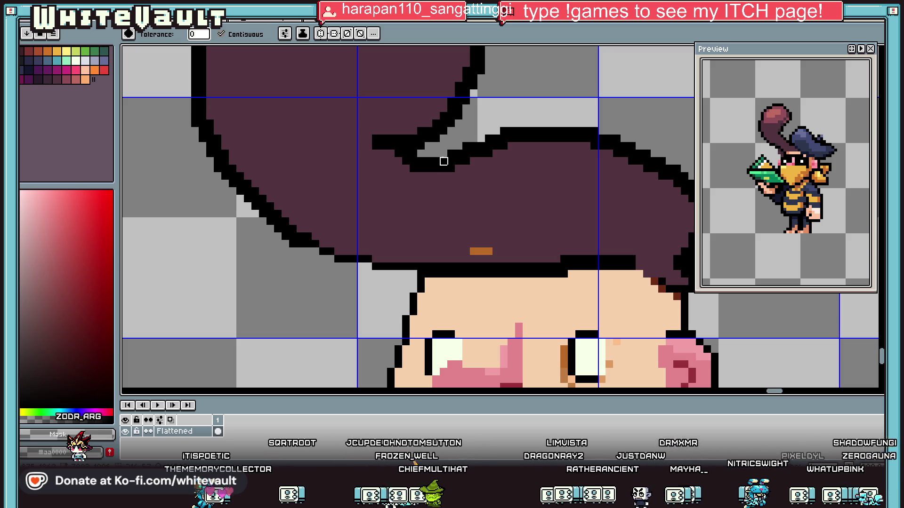
- Extend the hair curl's black outline to the left with the pencil
{"action": "key", "text": "i"}
{"action": "scroll", "coordinate": [338, 172], "scroll_direction": "down", "scroll_amount": 4}
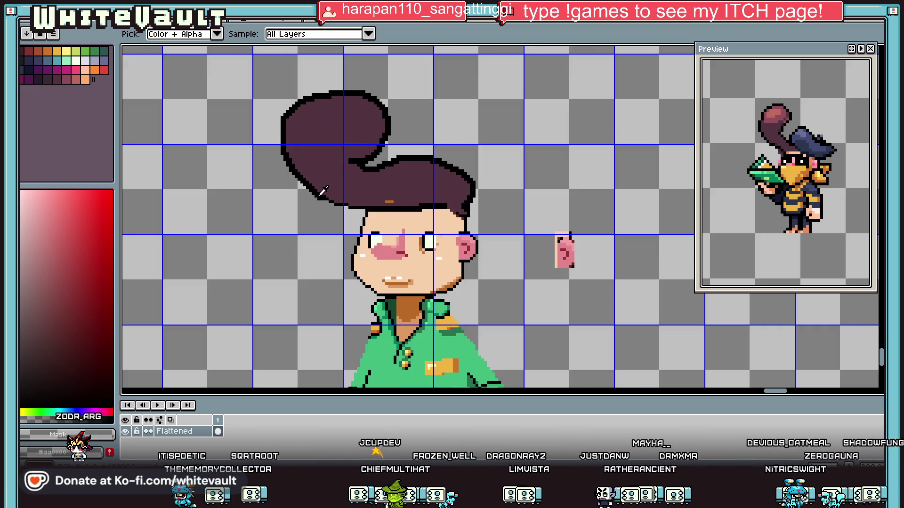
{"action": "scroll", "coordinate": [323, 191], "scroll_direction": "up", "scroll_amount": 3}
{"action": "key", "text": "b"}
{"action": "scroll", "coordinate": [230, 77], "scroll_direction": "down", "scroll_amount": 2}
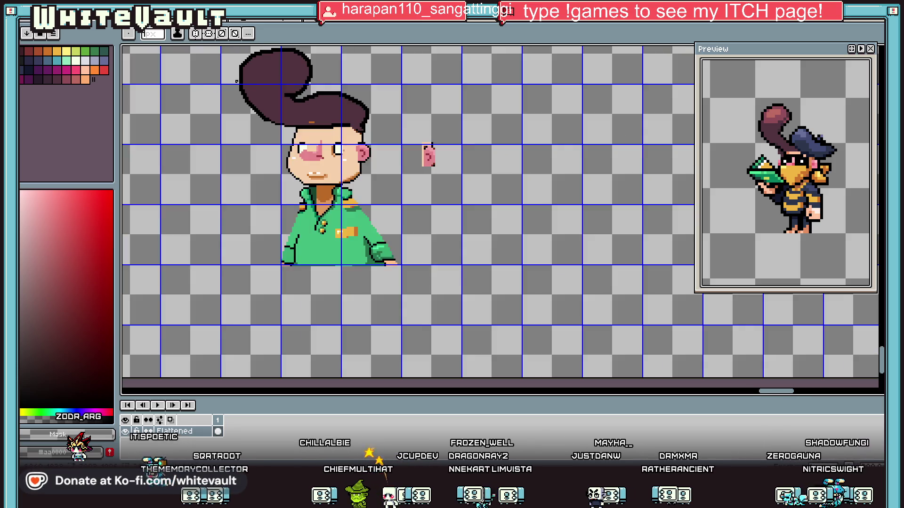
{"action": "scroll", "coordinate": [252, 59], "scroll_direction": "up", "scroll_amount": 2}
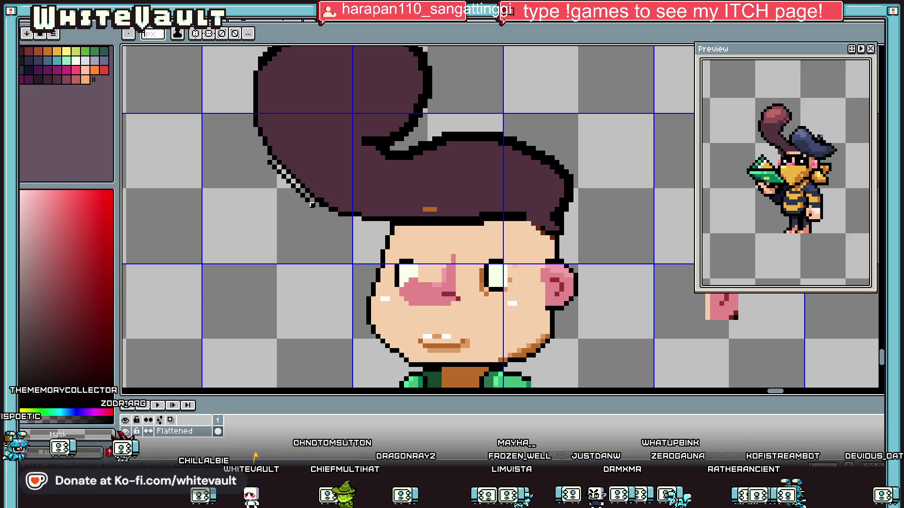
{"action": "scroll", "coordinate": [270, 158], "scroll_direction": "down", "scroll_amount": 3}
{"action": "scroll", "coordinate": [359, 202], "scroll_direction": "up", "scroll_amount": 3}
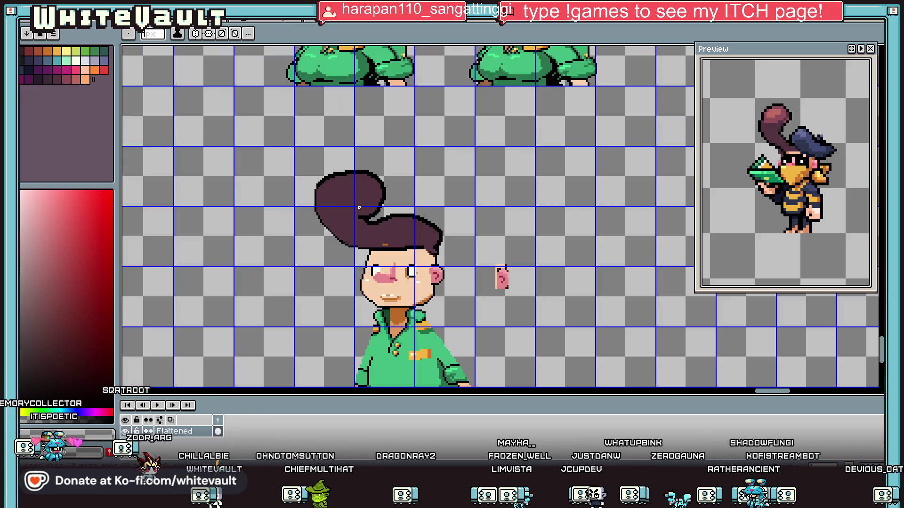
{"action": "scroll", "coordinate": [359, 202], "scroll_direction": "up", "scroll_amount": 2}
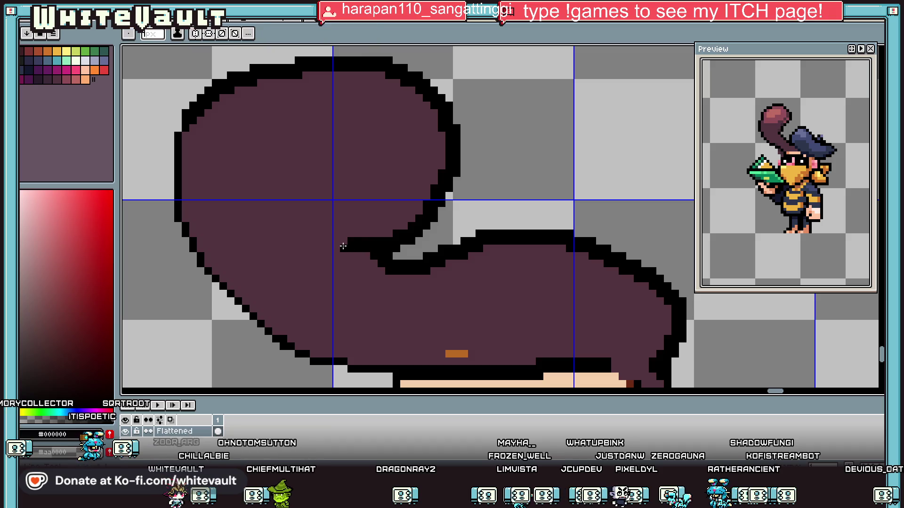
{"action": "scroll", "coordinate": [347, 249], "scroll_direction": "up", "scroll_amount": 2}
{"action": "left_click_drag", "start_coordinate": [307, 247], "coordinate": [258, 234]}
{"action": "scroll", "coordinate": [258, 234], "scroll_direction": "down", "scroll_amount": 2}
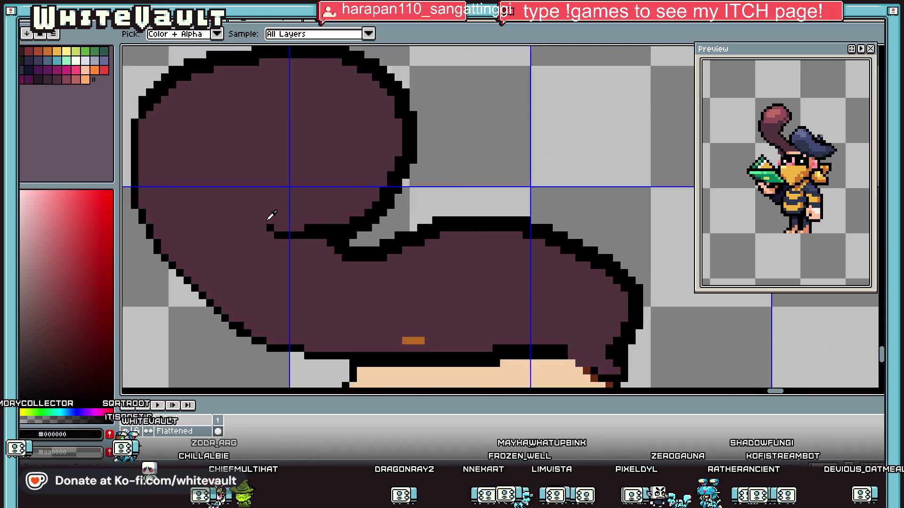
{"action": "scroll", "coordinate": [269, 216], "scroll_direction": "up", "scroll_amount": 1}
{"action": "left_click", "coordinate": [261, 243]}
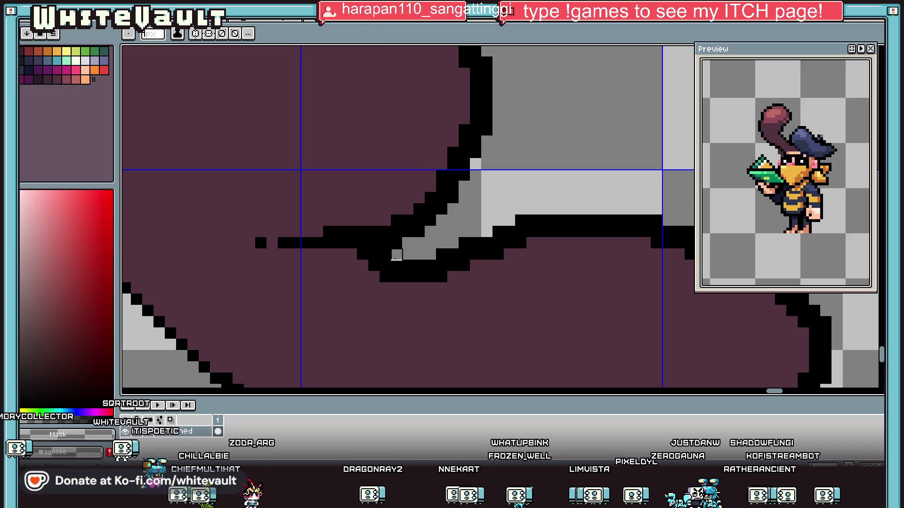
- Clear the purple gap under the curl and erase part of the hair's right outline
{"action": "mouse_move", "coordinate": [374, 255]}
{"action": "left_mouse_down"}
{"action": "mouse_move", "coordinate": [442, 265]}
{"action": "mouse_move", "coordinate": [465, 255]}
{"action": "left_mouse_up"}
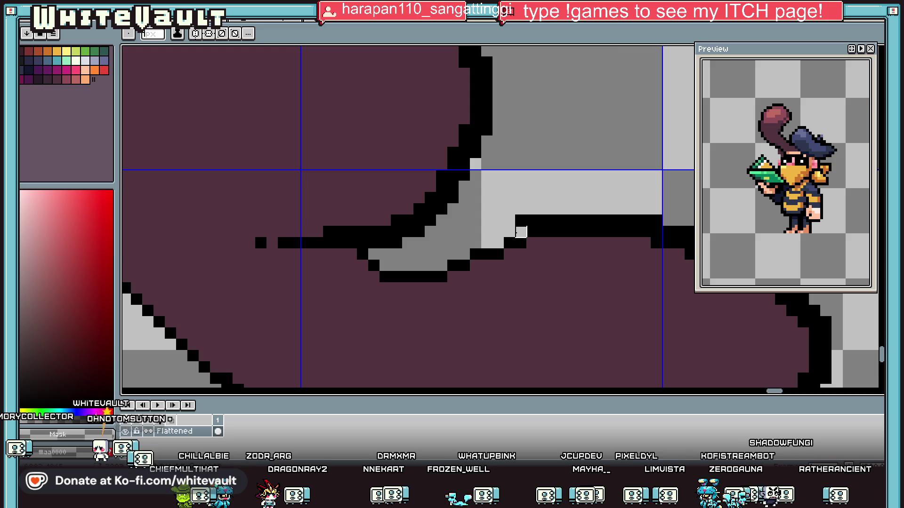
{"action": "scroll", "coordinate": [521, 231], "scroll_direction": "down", "scroll_amount": 2}
{"action": "scroll", "coordinate": [552, 331], "scroll_direction": "up", "scroll_amount": 2}
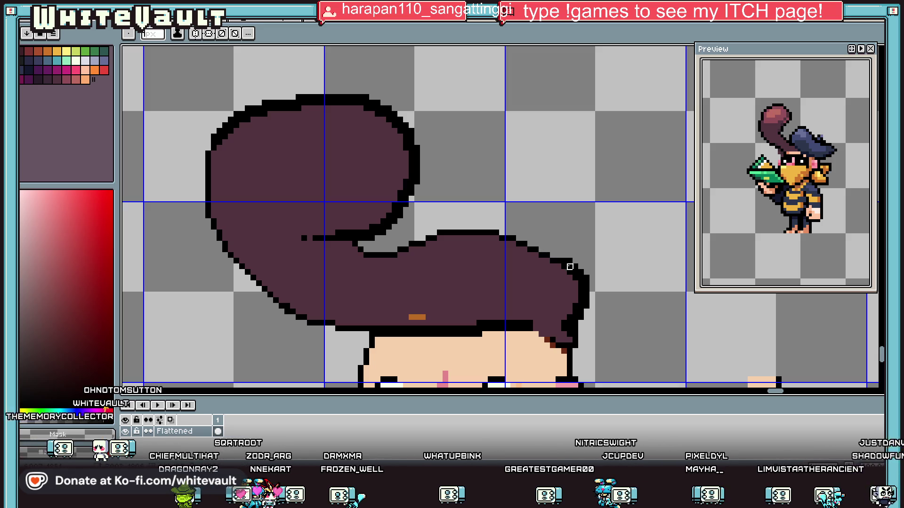
{"action": "scroll", "coordinate": [569, 267], "scroll_direction": "up", "scroll_amount": 1}
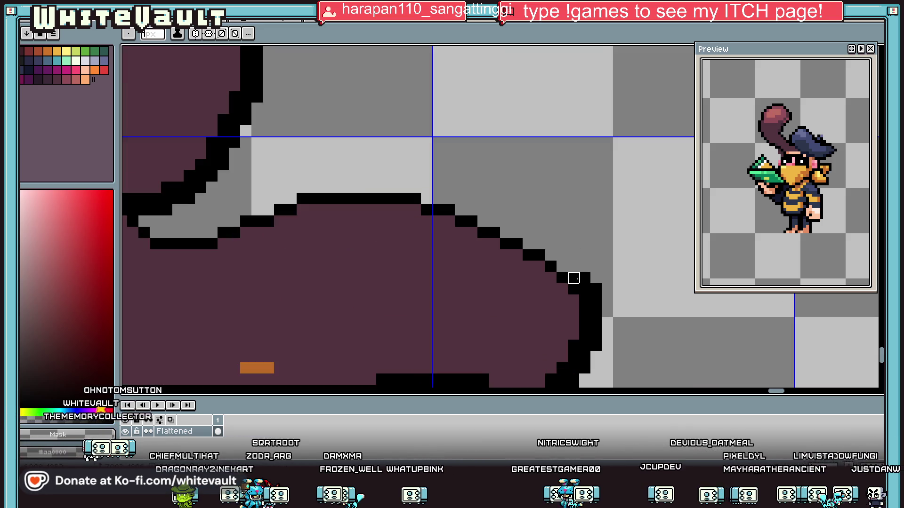
{"action": "left_click_drag", "start_coordinate": [596, 289], "coordinate": [596, 384]}
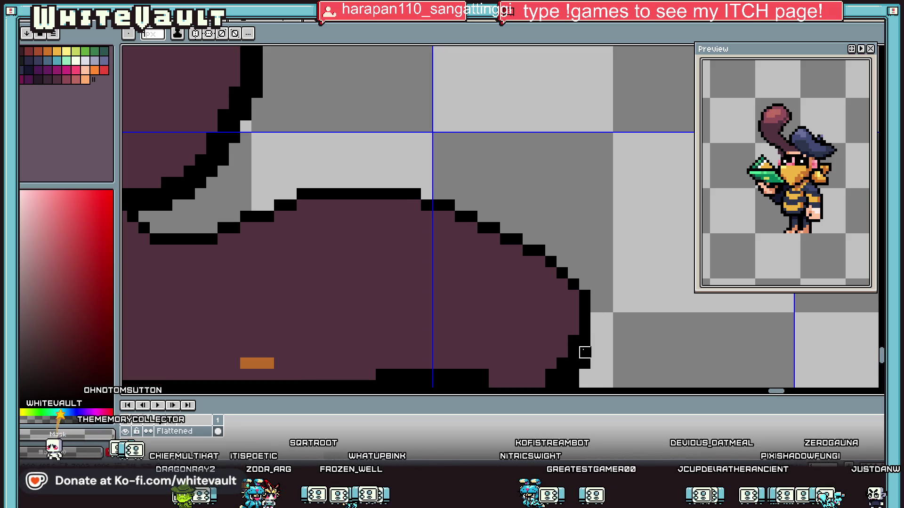
{"action": "scroll", "coordinate": [584, 353], "scroll_direction": "down", "scroll_amount": 3}
{"action": "scroll", "coordinate": [606, 202], "scroll_direction": "up", "scroll_amount": 4}
- Fill leftover black inside the hair with purple and redraw the black outline down its right edge
{"action": "left_click", "coordinate": [606, 202]}
{"action": "mouse_move", "coordinate": [606, 202]}
{"action": "left_mouse_down"}
{"action": "mouse_move", "coordinate": [607, 268]}
{"action": "mouse_move", "coordinate": [569, 306]}
{"action": "left_mouse_up"}
{"action": "key", "text": "g"}
{"action": "left_click", "coordinate": [566, 268]}
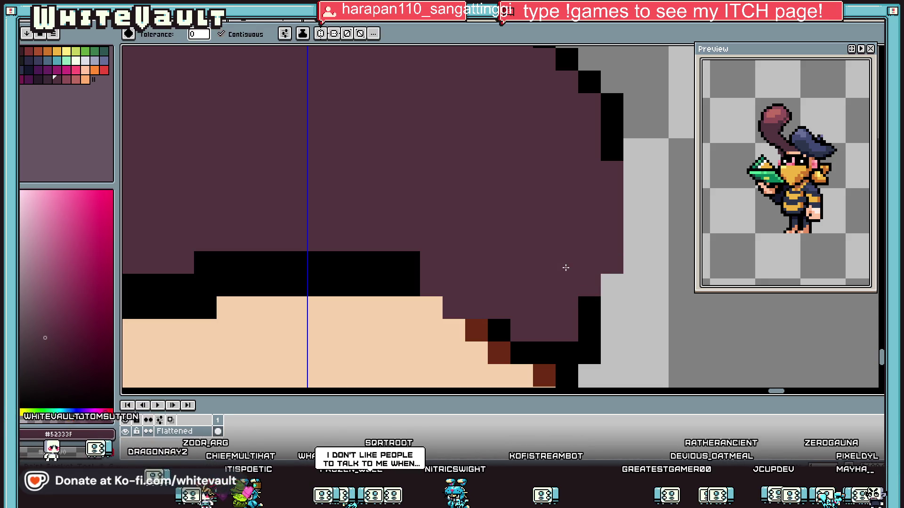
{"action": "key", "text": "b"}
{"action": "mouse_move", "coordinate": [634, 172]}
{"action": "left_mouse_down"}
{"action": "mouse_move", "coordinate": [631, 254]}
{"action": "mouse_move", "coordinate": [607, 305]}
{"action": "left_mouse_up"}
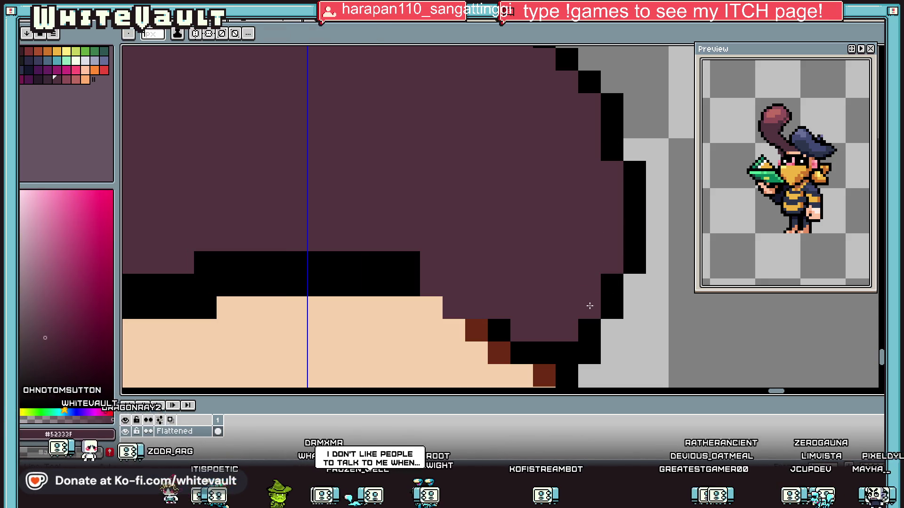
{"action": "key", "text": "i"}
{"action": "scroll", "coordinate": [589, 306], "scroll_direction": "down", "scroll_amount": 5}
{"action": "scroll", "coordinate": [457, 263], "scroll_direction": "down", "scroll_amount": 3}
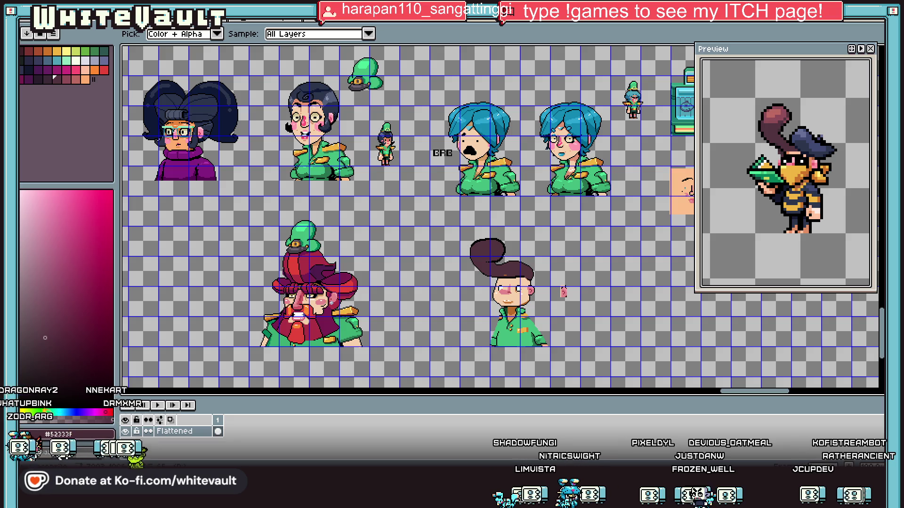
- Paste the copied small reference character sprite and drop it left of the large head
{"action": "scroll", "coordinate": [567, 258], "scroll_direction": "up", "scroll_amount": 1}
{"action": "key", "text": "ctrl+v"}
{"action": "mouse_move", "coordinate": [506, 210]}
{"action": "left_mouse_down"}
{"action": "mouse_move", "coordinate": [255, 226]}
{"action": "mouse_move", "coordinate": [267, 253]}
{"action": "left_mouse_up"}
{"action": "scroll", "coordinate": [319, 341], "scroll_direction": "down", "scroll_amount": 1}
{"action": "scroll", "coordinate": [294, 354], "scroll_direction": "up", "scroll_amount": 1}
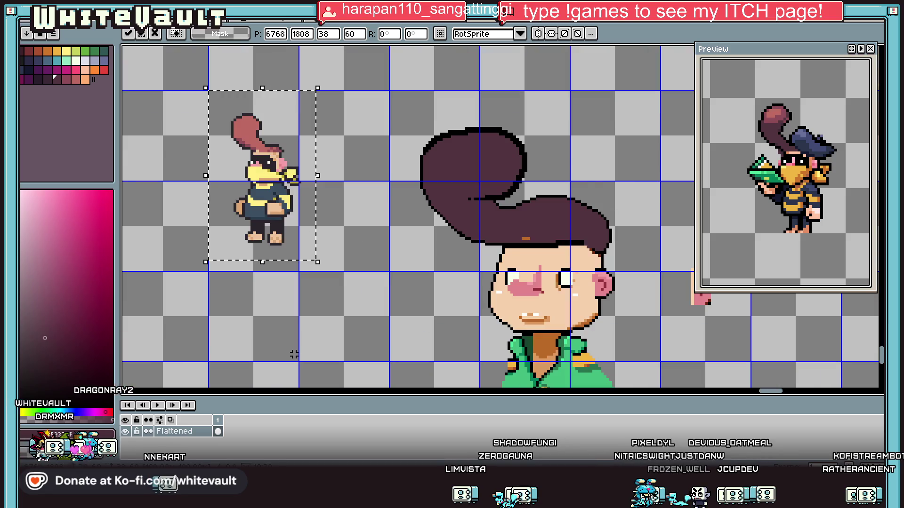
{"action": "left_click", "coordinate": [373, 318]}
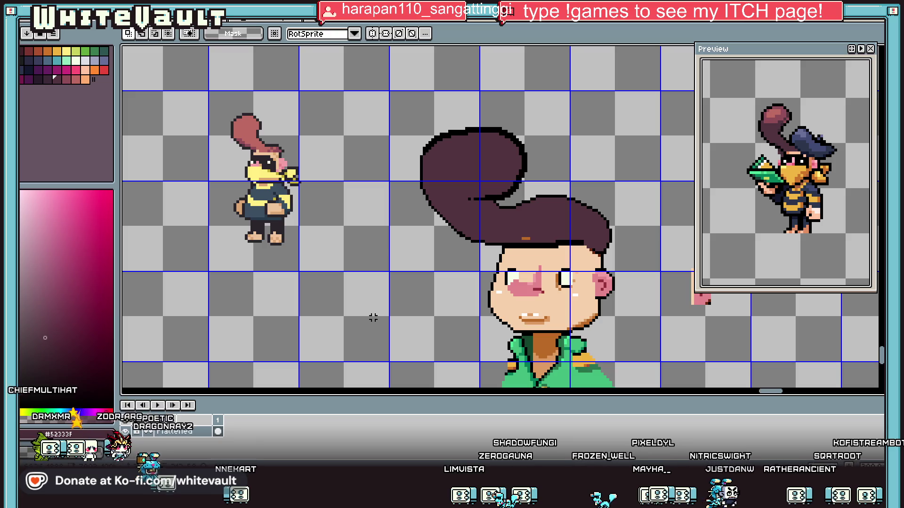
- Select the purple hair on top of the large head and delete it
{"action": "scroll", "coordinate": [551, 258], "scroll_direction": "up", "scroll_amount": 1}
{"action": "scroll", "coordinate": [539, 236], "scroll_direction": "down", "scroll_amount": 1}
{"action": "left_click_drag", "start_coordinate": [388, 88], "coordinate": [615, 236]}
{"action": "key", "text": "Delete"}
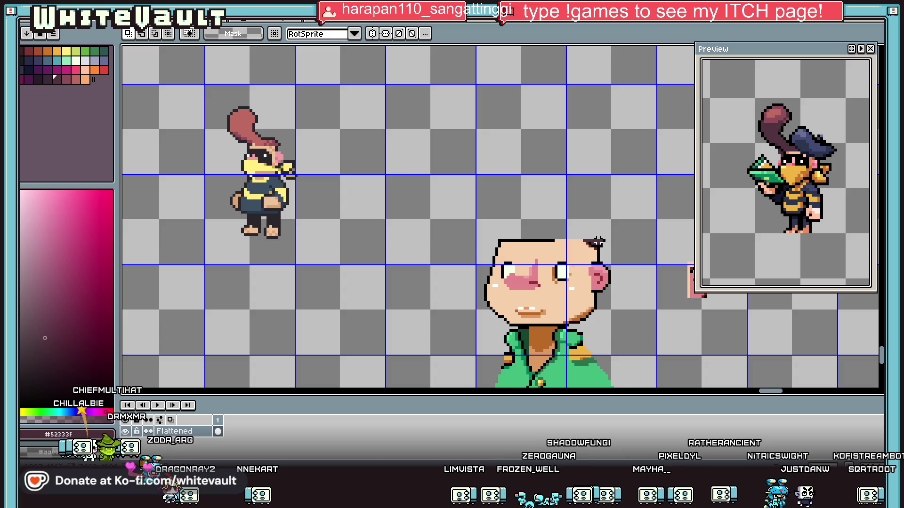
{"action": "scroll", "coordinate": [615, 238], "scroll_direction": "up", "scroll_amount": 2}
{"action": "scroll", "coordinate": [614, 264], "scroll_direction": "down", "scroll_amount": 3}
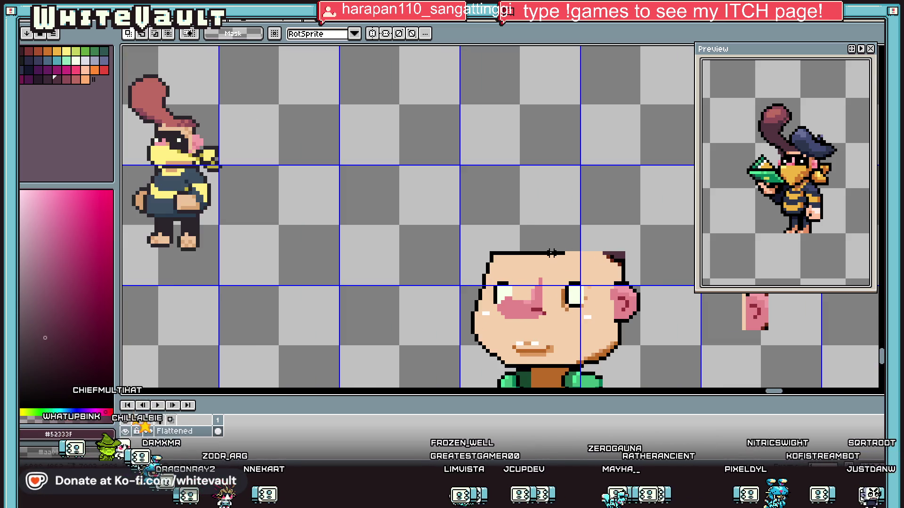
- Sample the skin tone and paint over the head's old top outline in skin colour
{"action": "key", "text": "i"}
{"action": "left_click", "coordinate": [552, 257]}
{"action": "key", "text": "b"}
{"action": "left_click_drag", "start_coordinate": [493, 253], "coordinate": [560, 253]}
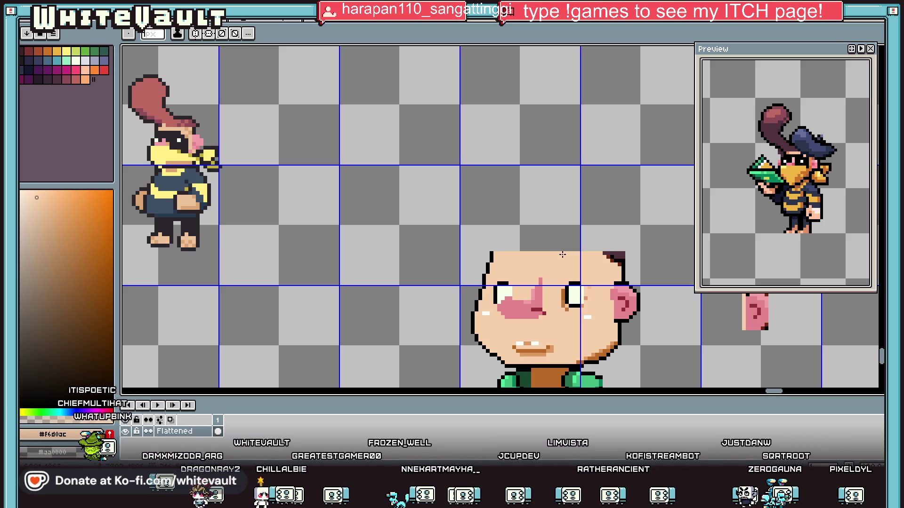
- Sample black from the outline and draw a straight line for the head's new crown
{"action": "key", "text": "i"}
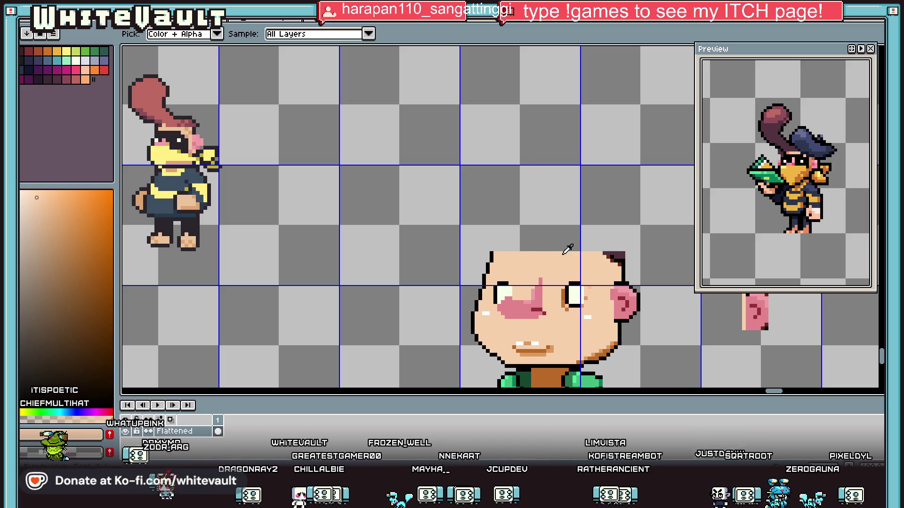
{"action": "left_click", "coordinate": [493, 253]}
{"action": "scroll", "coordinate": [494, 250], "scroll_direction": "up", "scroll_amount": 1}
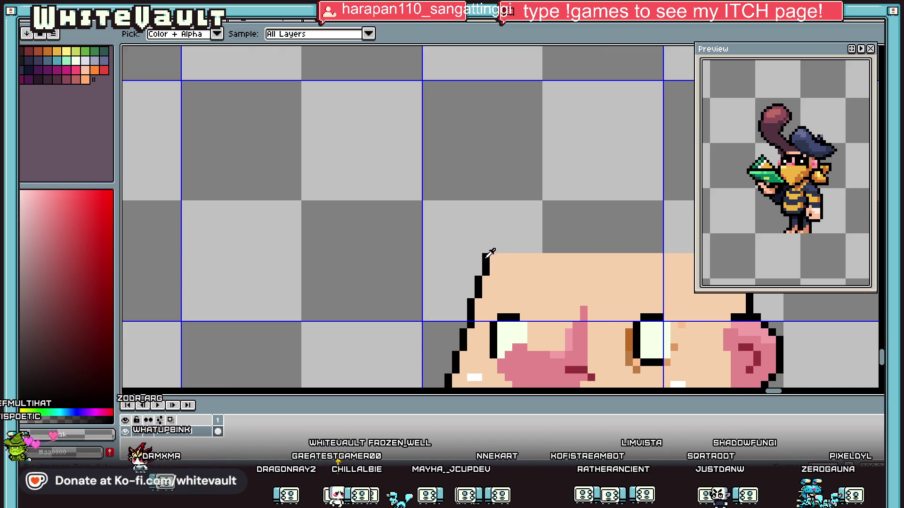
{"action": "scroll", "coordinate": [507, 234], "scroll_direction": "down", "scroll_amount": 2}
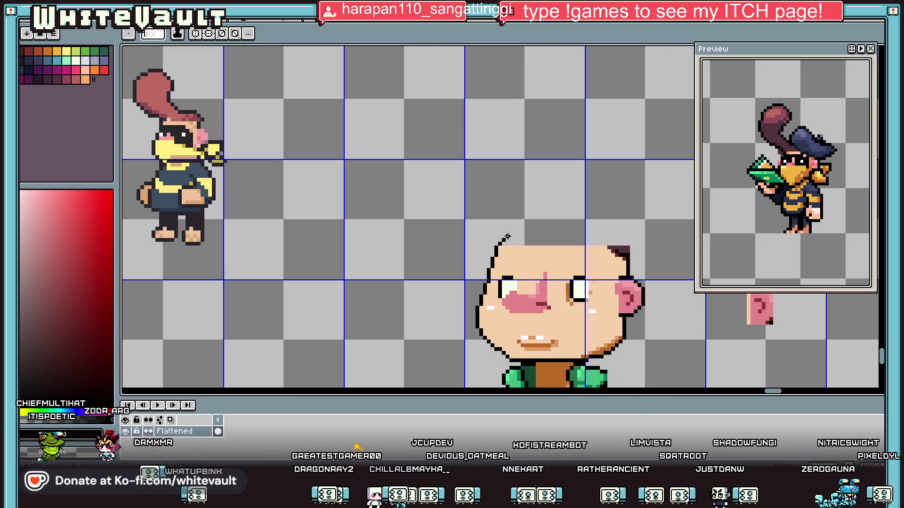
{"action": "scroll", "coordinate": [506, 236], "scroll_direction": "up", "scroll_amount": 1}
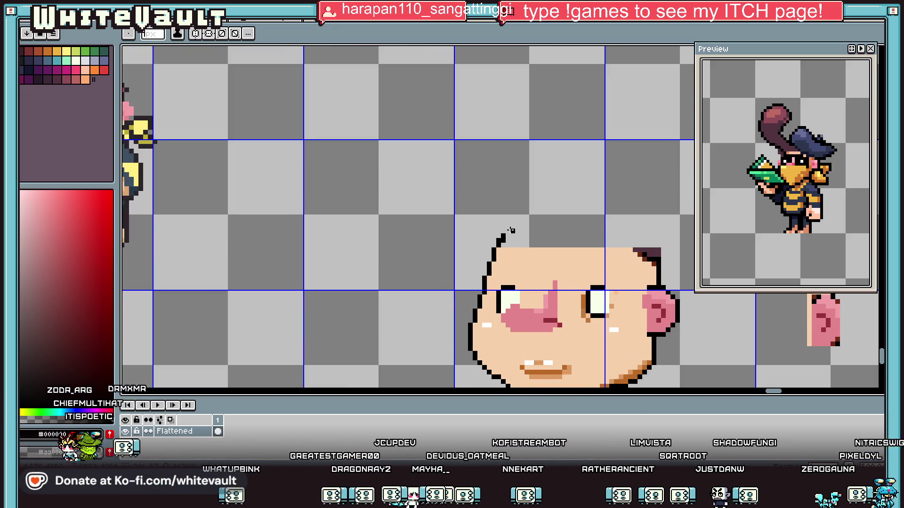
{"action": "left_click", "coordinate": [628, 232], "text": "shift"}
{"action": "scroll", "coordinate": [657, 260], "scroll_direction": "up", "scroll_amount": 1}
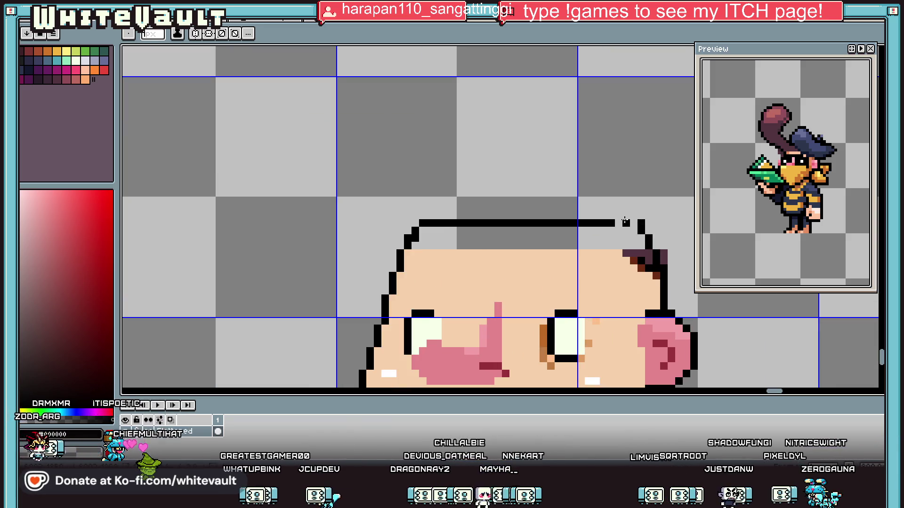
- Bucket-fill the new crown area with the face's skin tone
{"action": "left_click", "coordinate": [635, 266], "text": "alt"}
{"action": "key", "text": "g"}
{"action": "left_click", "coordinate": [635, 240]}
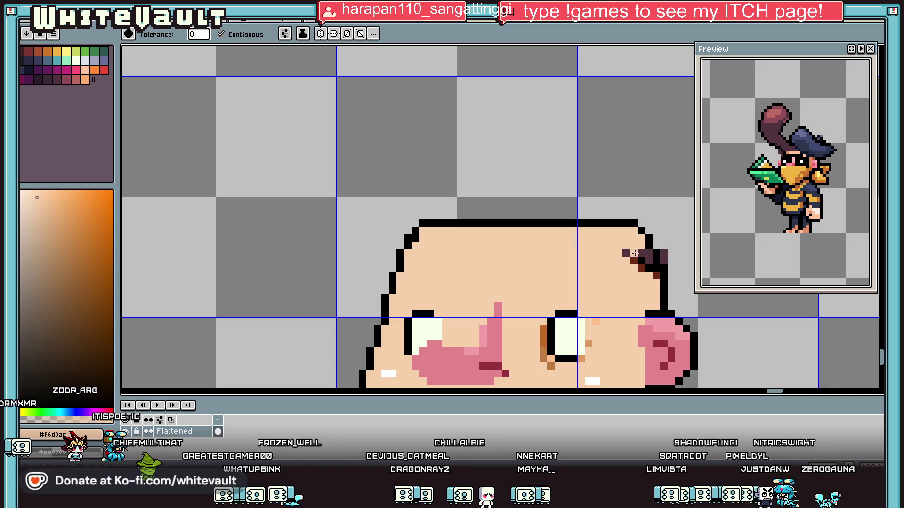
- Paint over the leftover dark hair pixels on the crown in skin tone, touching up the black outline
{"action": "key", "text": "alt"}
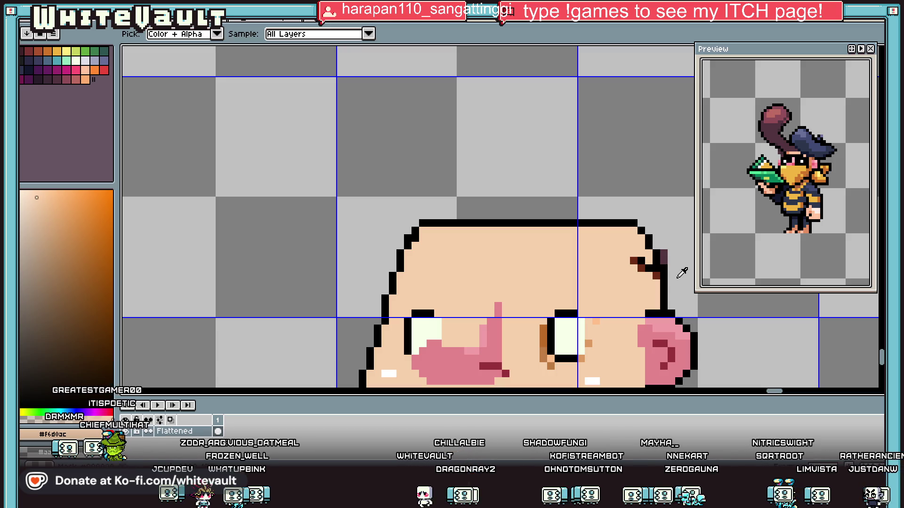
{"action": "scroll", "coordinate": [643, 294], "scroll_direction": "up", "scroll_amount": 1}
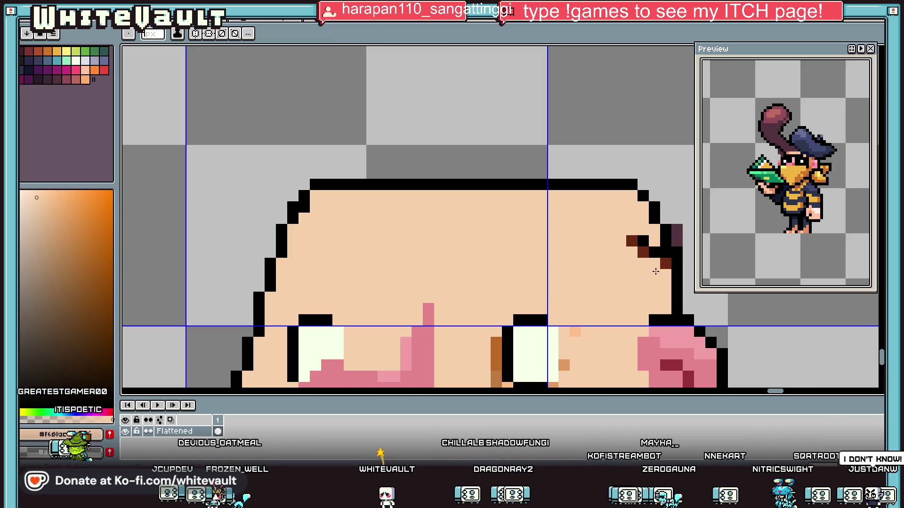
{"action": "left_click", "coordinate": [677, 233], "text": "alt"}
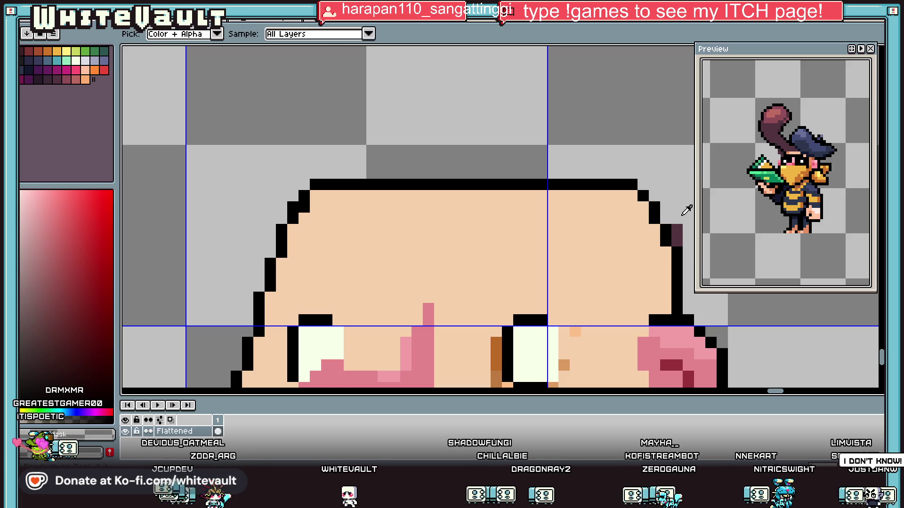
{"action": "scroll", "coordinate": [678, 235], "scroll_direction": "down", "scroll_amount": 5}
{"action": "scroll", "coordinate": [677, 238], "scroll_direction": "up", "scroll_amount": 1}
{"action": "left_click", "coordinate": [674, 236], "text": "alt"}
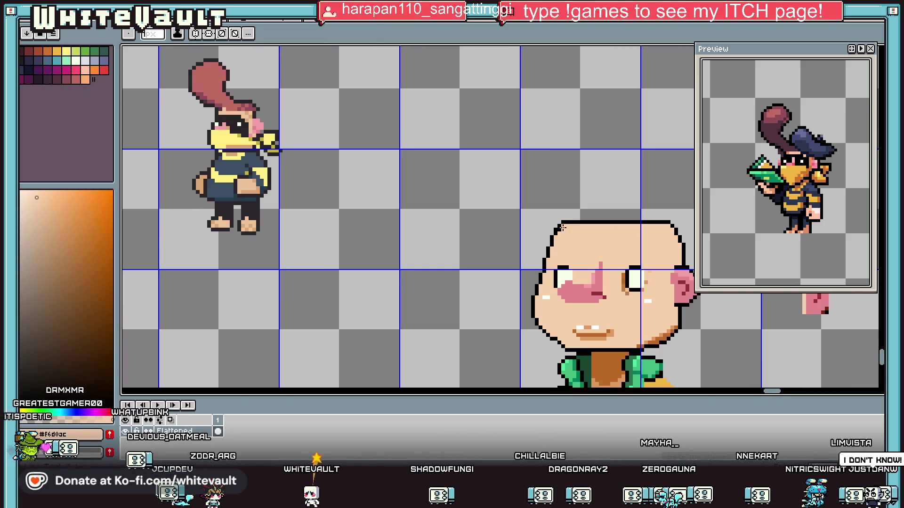
{"action": "left_click_drag", "start_coordinate": [567, 222], "coordinate": [665, 224]}
{"action": "left_click", "coordinate": [664, 219], "text": "alt"}
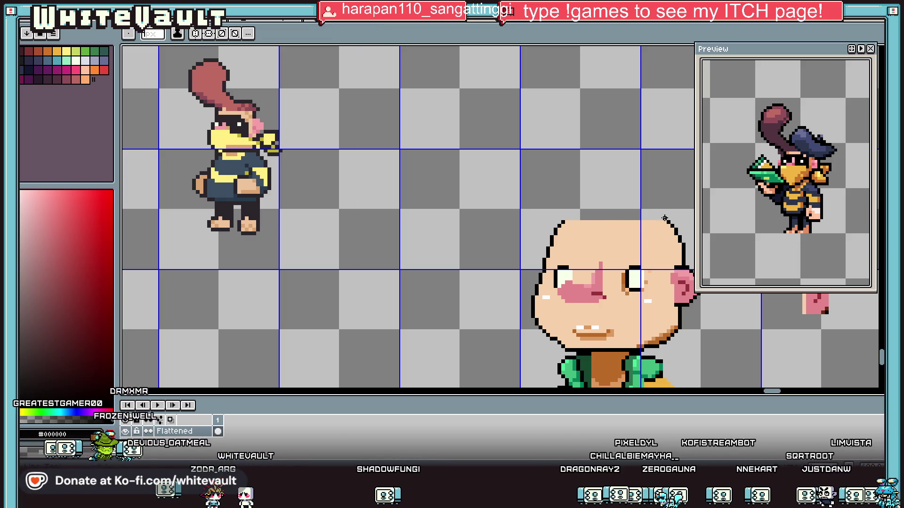
{"action": "scroll", "coordinate": [577, 217], "scroll_direction": "down", "scroll_amount": 5}
{"action": "scroll", "coordinate": [583, 221], "scroll_direction": "up", "scroll_amount": 6}
{"action": "left_click", "coordinate": [473, 258], "text": "alt"}
{"action": "left_click", "coordinate": [572, 253], "text": "alt"}
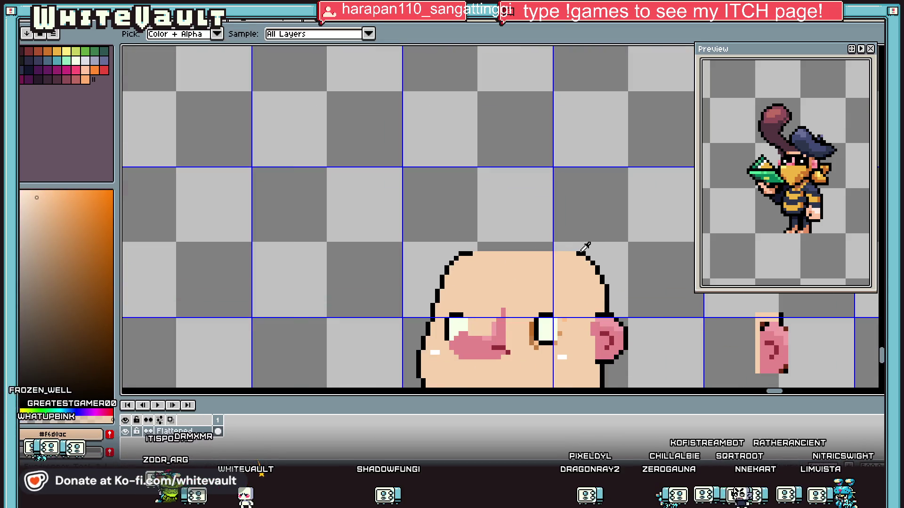
{"action": "left_click", "coordinate": [475, 251], "text": "alt"}
{"action": "left_click", "coordinate": [477, 249], "text": "alt"}
{"action": "scroll", "coordinate": [552, 260], "scroll_direction": "down", "scroll_amount": 4}
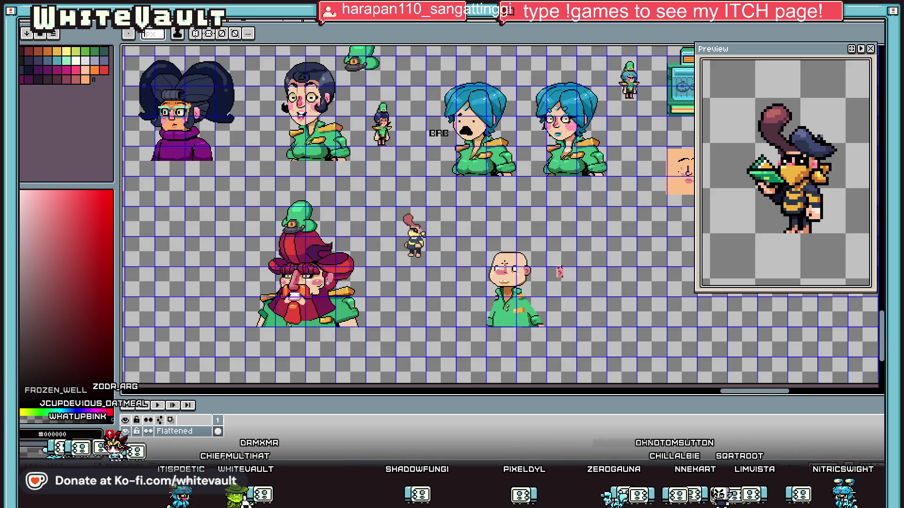
- Nudge the right eye one pixel down and one pixel right with the rectangle marquee
{"action": "scroll", "coordinate": [515, 263], "scroll_direction": "up", "scroll_amount": 2}
{"action": "scroll", "coordinate": [459, 305], "scroll_direction": "up", "scroll_amount": 2}
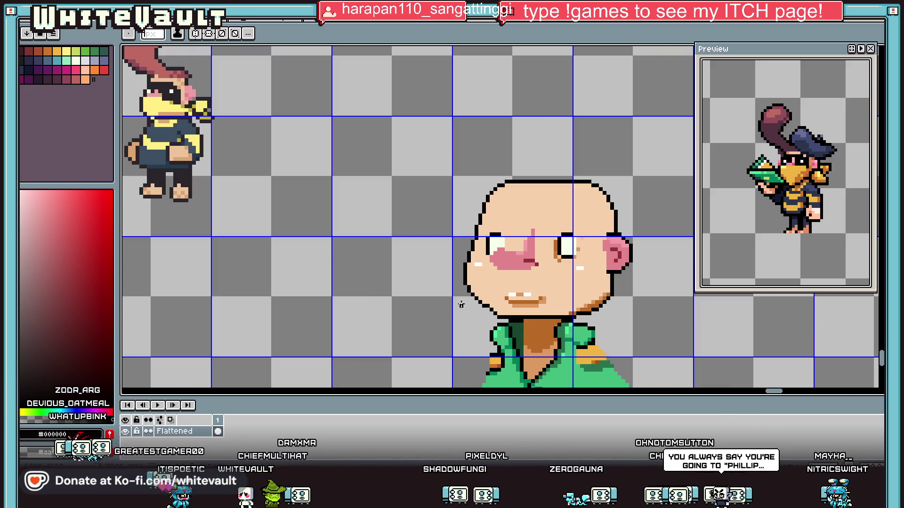
{"action": "key", "text": "m"}
{"action": "scroll", "coordinate": [558, 237], "scroll_direction": "up", "scroll_amount": 2}
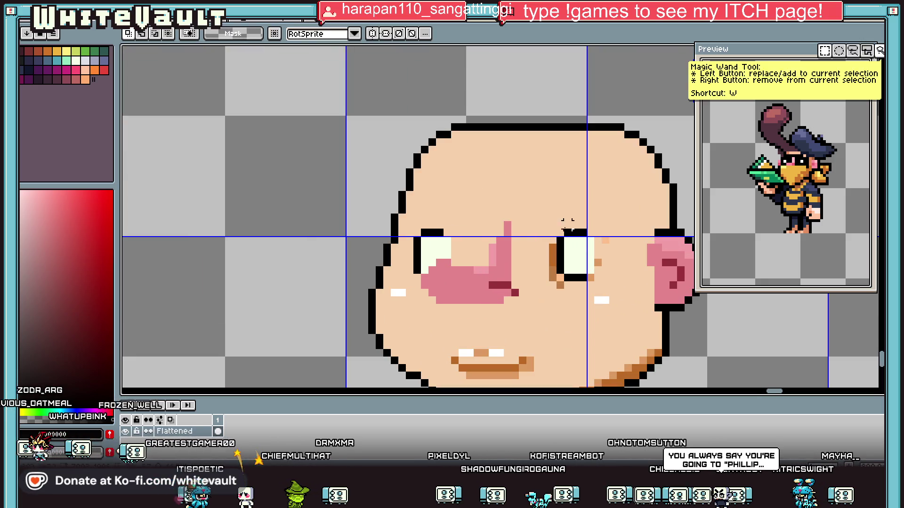
{"action": "left_click_drag", "start_coordinate": [539, 197], "coordinate": [612, 254]}
{"action": "key", "text": "Down"}
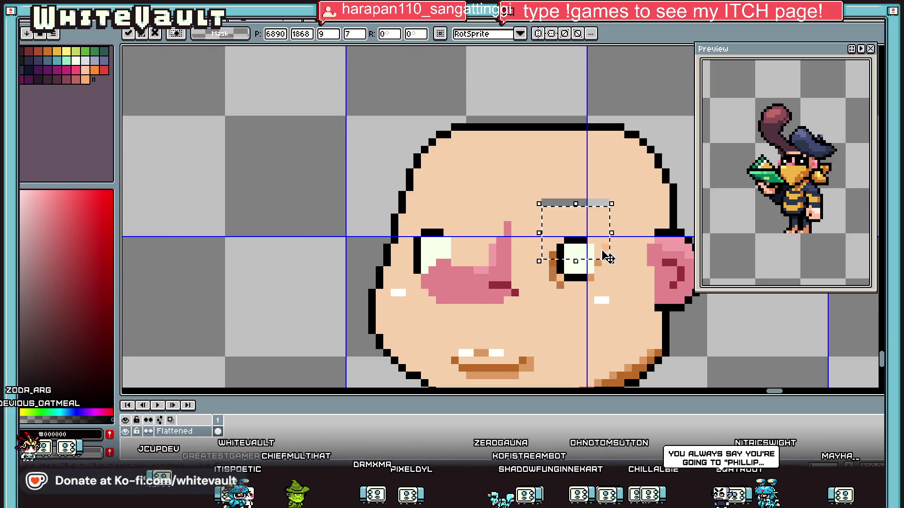
{"action": "key", "text": "Return"}
{"action": "left_click_drag", "start_coordinate": [518, 229], "coordinate": [613, 292]}
{"action": "key", "text": "Right"}
{"action": "key", "text": "Return"}
{"action": "scroll", "coordinate": [416, 241], "scroll_direction": "up", "scroll_amount": 1}
- Lower the left eyebrow and top eye row one pixel, then shift the left eye one pixel left
{"action": "mouse_move", "coordinate": [394, 190]}
{"action": "left_mouse_down"}
{"action": "mouse_move", "coordinate": [455, 238]}
{"action": "mouse_move", "coordinate": [500, 250]}
{"action": "left_mouse_up"}
{"action": "left_click", "coordinate": [503, 243]}
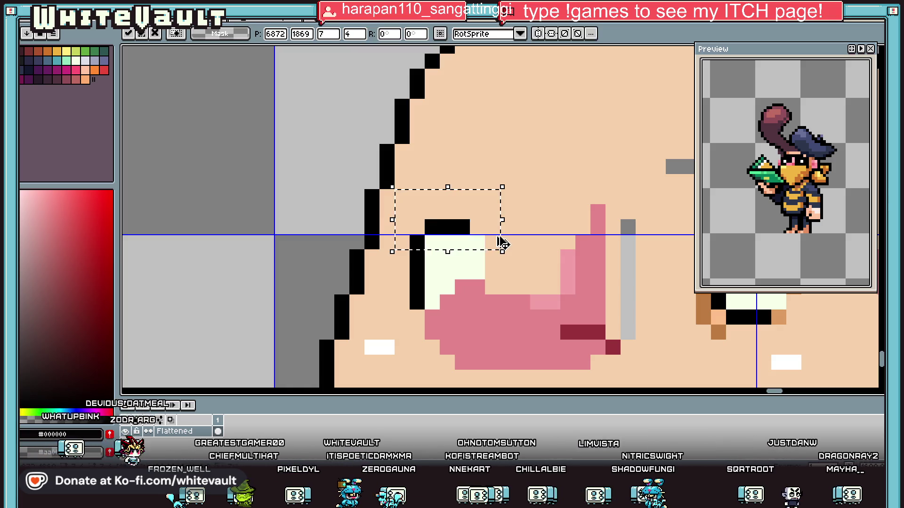
{"action": "key", "text": "Down"}
{"action": "key", "text": "Return"}
{"action": "scroll", "coordinate": [398, 216], "scroll_direction": "down", "scroll_amount": 2}
{"action": "scroll", "coordinate": [512, 264], "scroll_direction": "up", "scroll_amount": 2}
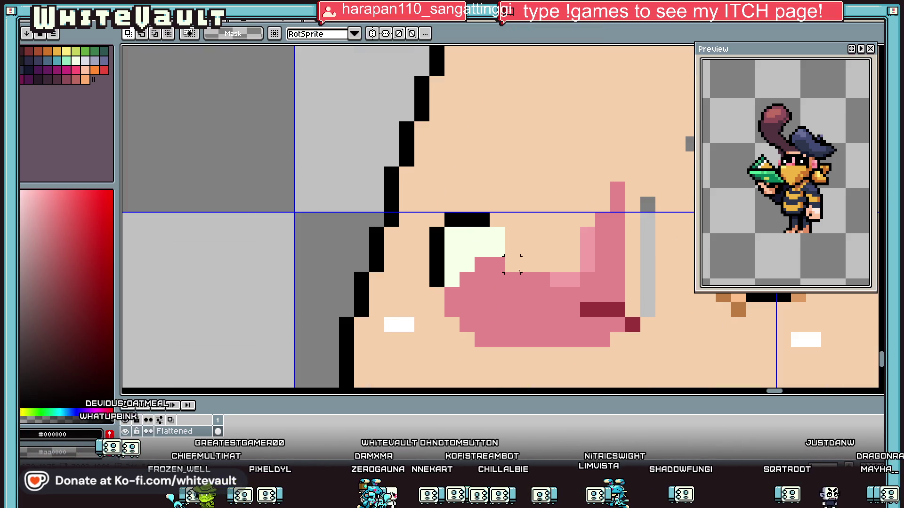
{"action": "left_click_drag", "start_coordinate": [429, 212], "coordinate": [537, 257]}
{"action": "left_click_drag", "start_coordinate": [428, 257], "coordinate": [459, 288]}
{"action": "key", "text": "Left"}
{"action": "key", "text": "Return"}
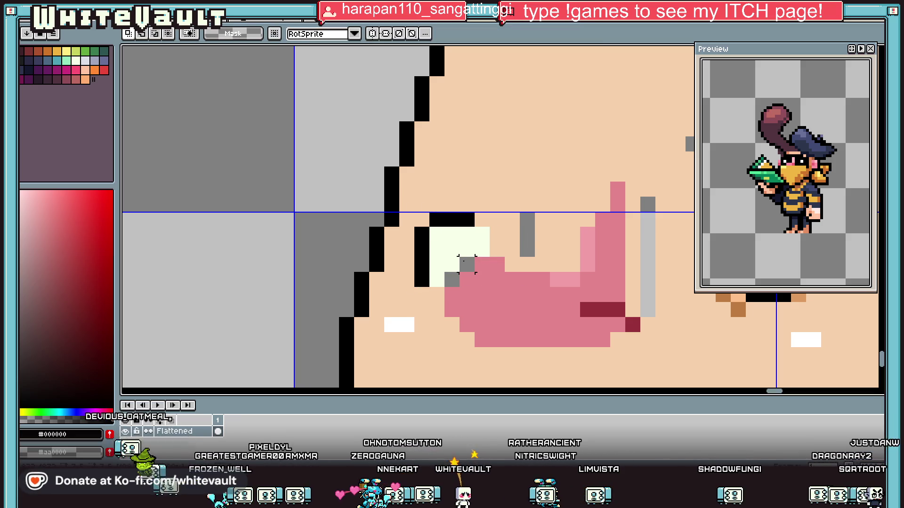
- Patch the gap pixels left by the moves with eye-white
{"action": "left_click", "coordinate": [559, 218], "text": "alt"}
{"action": "left_click", "coordinate": [482, 251], "text": "alt"}
{"action": "left_click", "coordinate": [464, 263]}
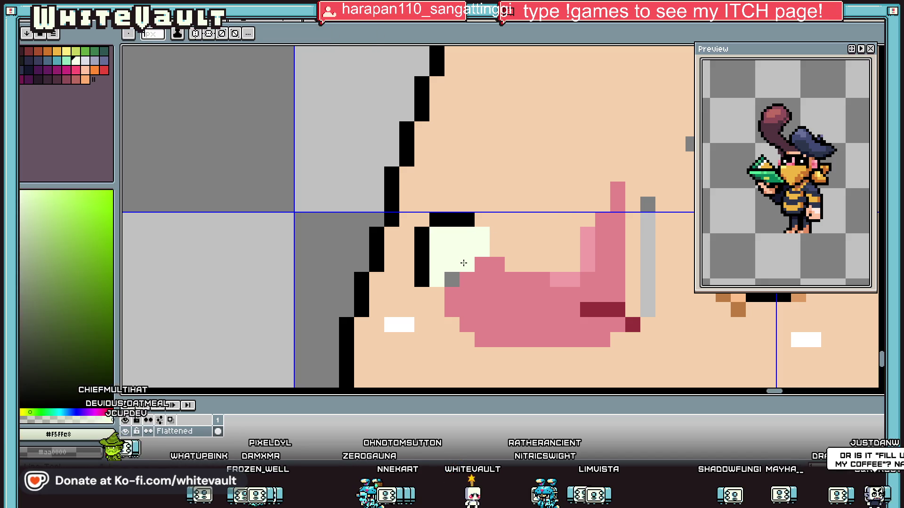
{"action": "scroll", "coordinate": [574, 237], "scroll_direction": "down", "scroll_amount": 5}
- Select and reposition the top edge of the eye, committing the adjustment
{"action": "left_click", "coordinate": [631, 214], "text": "alt"}
{"action": "key", "text": "g"}
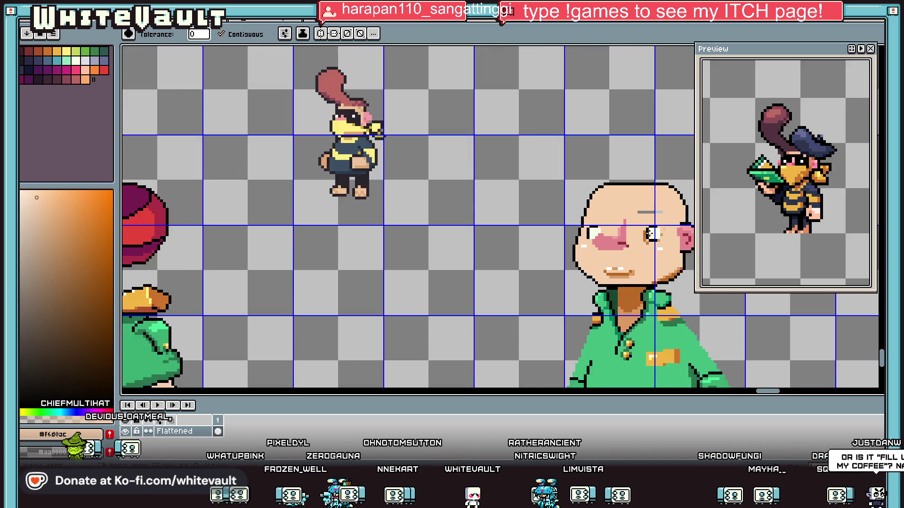
{"action": "scroll", "coordinate": [685, 199], "scroll_direction": "up", "scroll_amount": 3}
{"action": "key", "text": "v"}
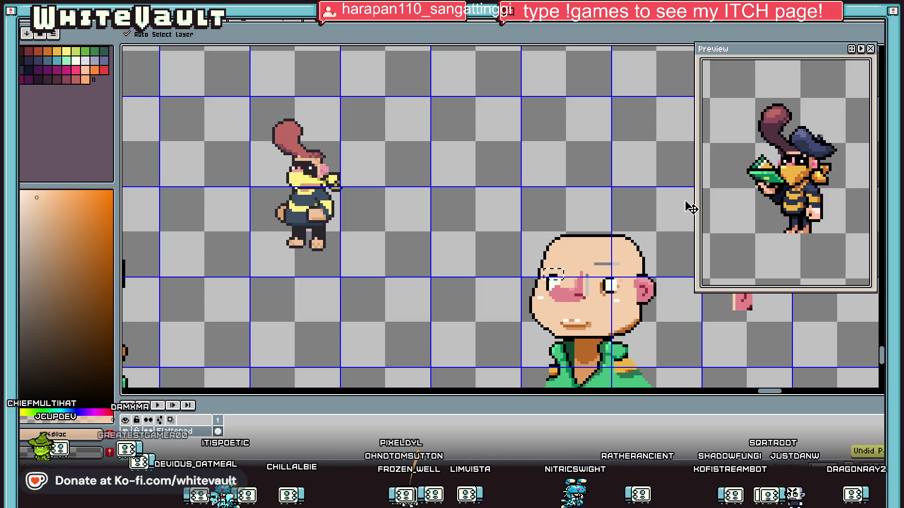
{"action": "key", "text": "g"}
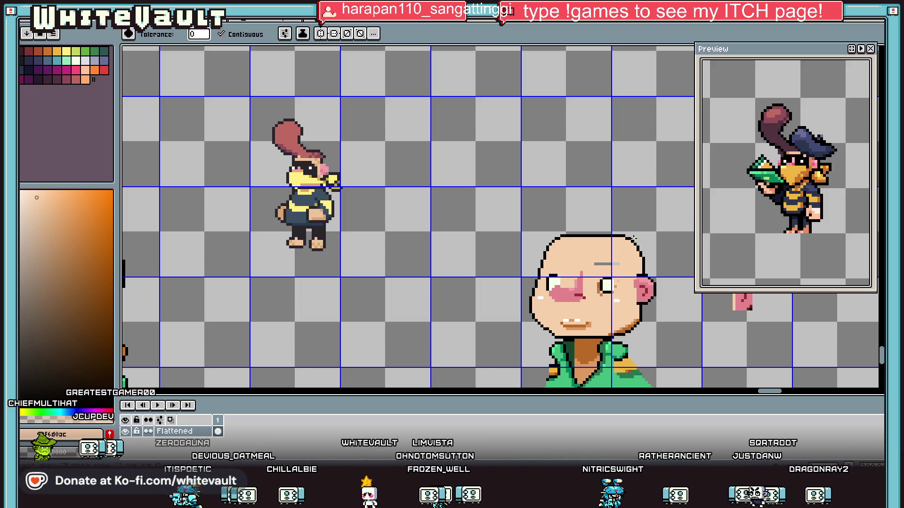
{"action": "scroll", "coordinate": [582, 286], "scroll_direction": "up", "scroll_amount": 2}
{"action": "key", "text": "m"}
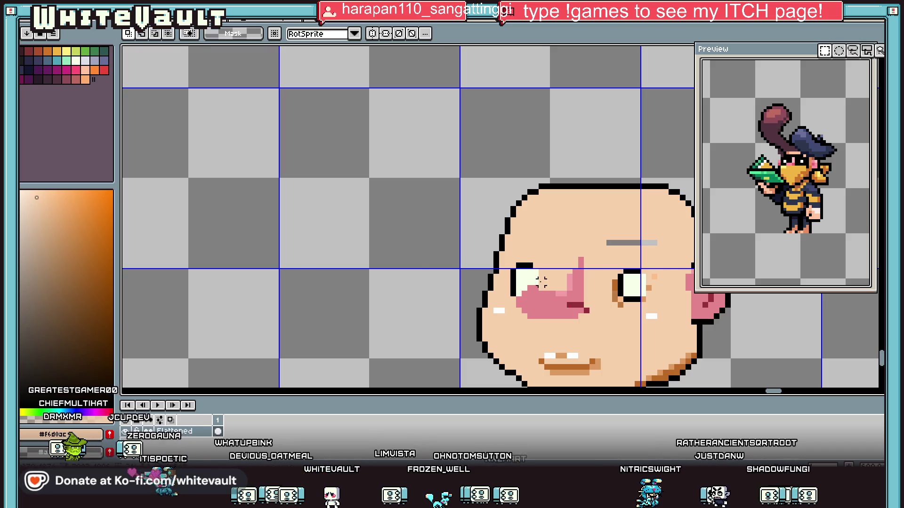
{"action": "scroll", "coordinate": [542, 281], "scroll_direction": "up", "scroll_amount": 1}
{"action": "mouse_move", "coordinate": [466, 241]}
{"action": "left_mouse_down"}
{"action": "mouse_move", "coordinate": [560, 268]}
{"action": "mouse_move", "coordinate": [560, 279]}
{"action": "left_mouse_up"}
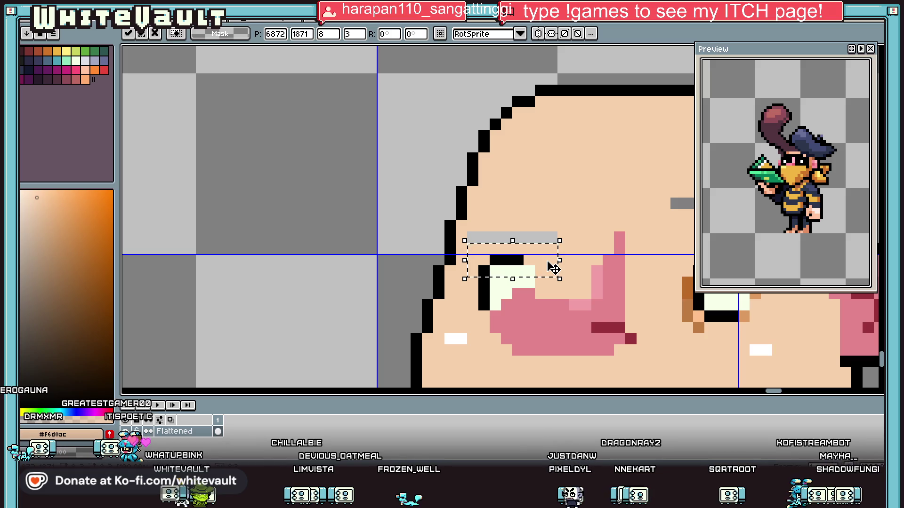
{"action": "key", "text": "Return"}
{"action": "scroll", "coordinate": [555, 264], "scroll_direction": "down", "scroll_amount": 3}
{"action": "scroll", "coordinate": [607, 245], "scroll_direction": "up", "scroll_amount": 3}
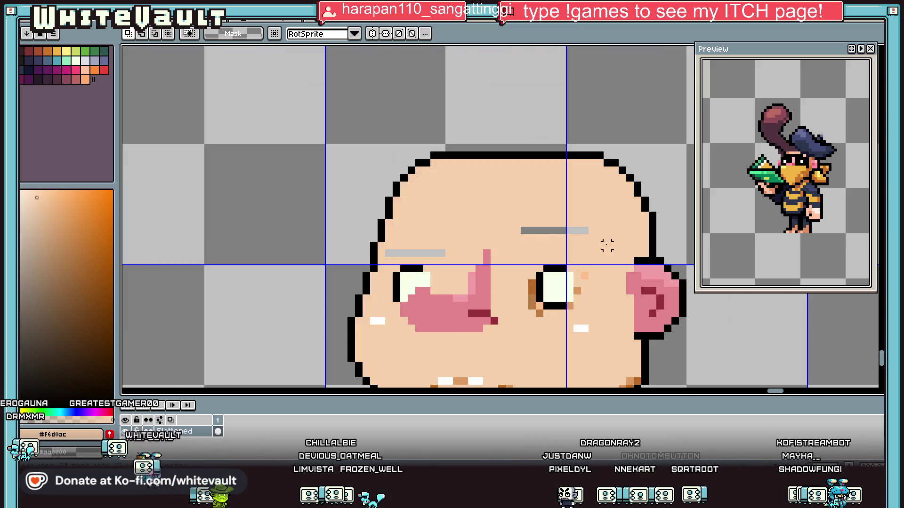
{"action": "key", "text": "g"}
{"action": "scroll", "coordinate": [439, 255], "scroll_direction": "down", "scroll_amount": 2}
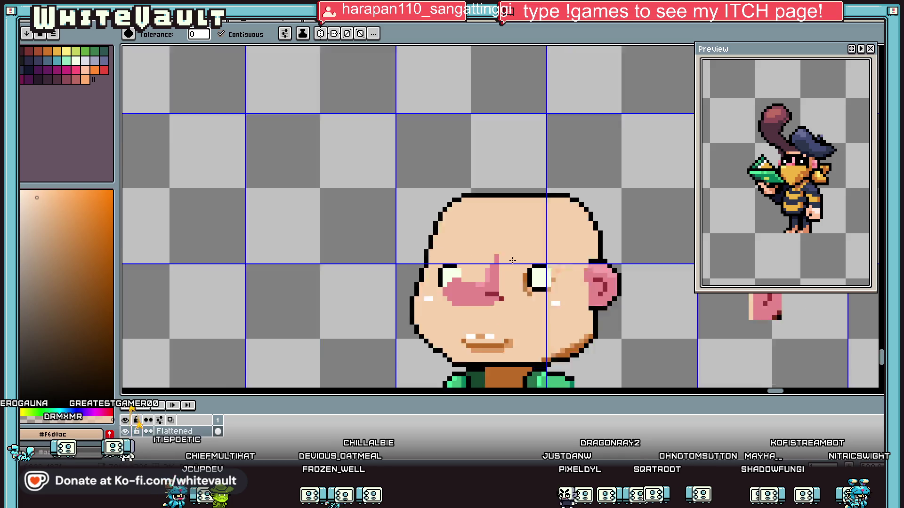
- Draw a short black line beside the nose, covering a stray black pixel with skin
{"action": "key", "text": "i"}
{"action": "scroll", "coordinate": [536, 294], "scroll_direction": "up", "scroll_amount": 1}
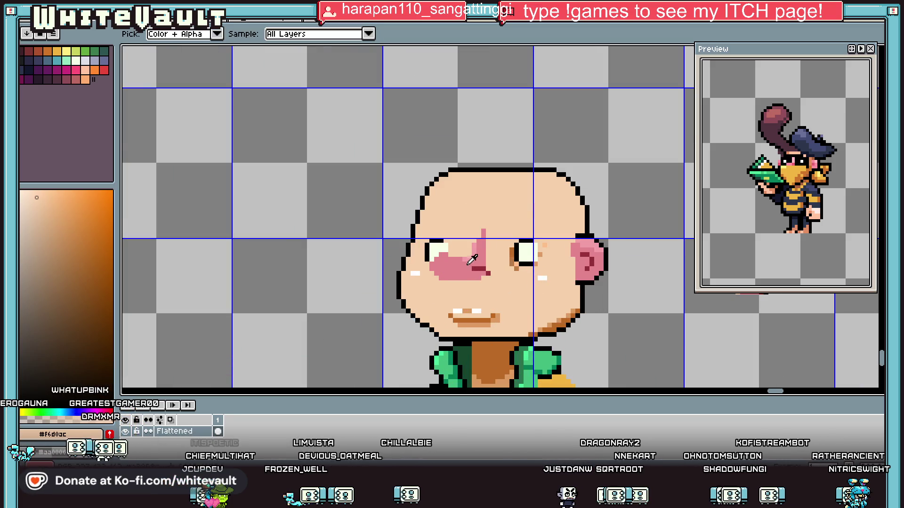
{"action": "scroll", "coordinate": [581, 220], "scroll_direction": "up", "scroll_amount": 2}
{"action": "scroll", "coordinate": [540, 226], "scroll_direction": "down", "scroll_amount": 4}
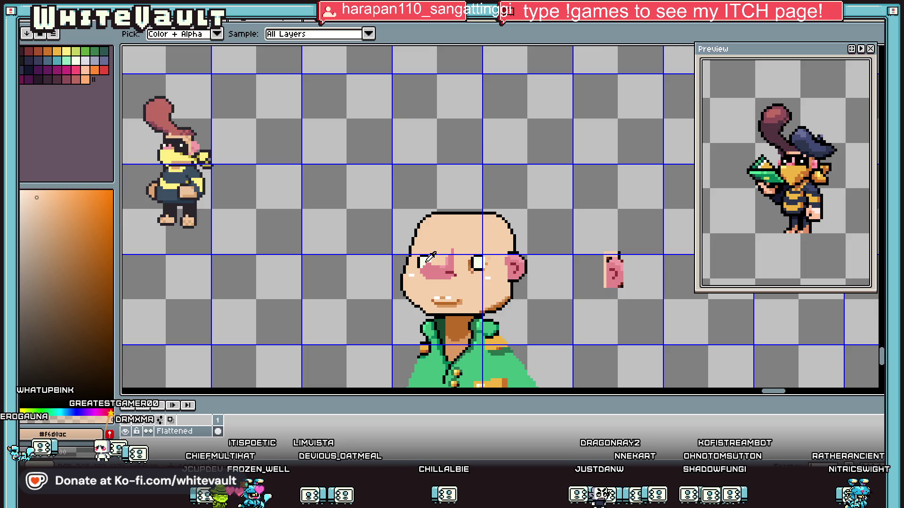
{"action": "scroll", "coordinate": [222, 256], "scroll_direction": "up", "scroll_amount": 3}
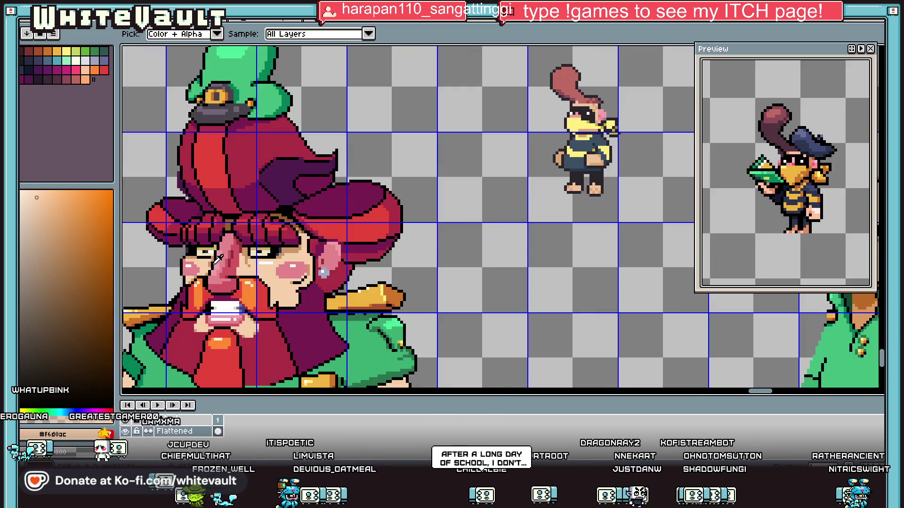
{"action": "scroll", "coordinate": [362, 277], "scroll_direction": "down", "scroll_amount": 4}
{"action": "scroll", "coordinate": [429, 279], "scroll_direction": "up", "scroll_amount": 5}
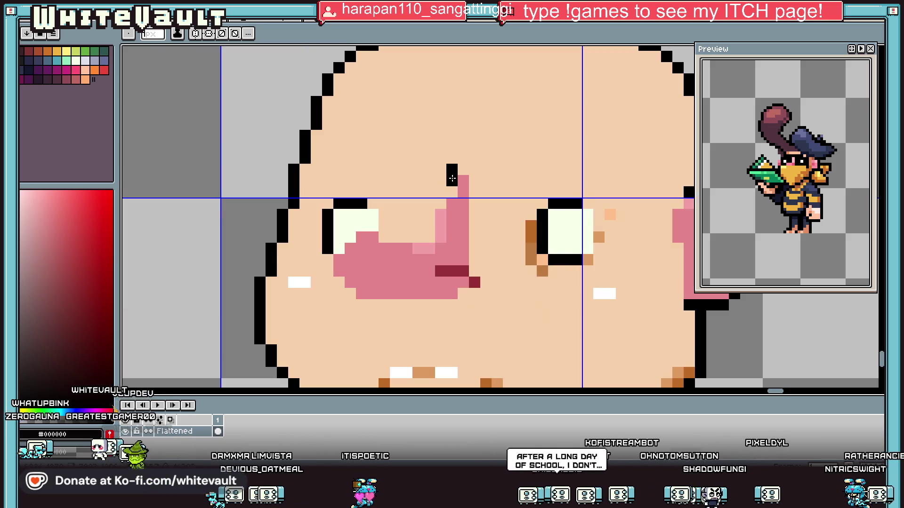
{"action": "mouse_move", "coordinate": [463, 170]}
{"action": "left_mouse_down"}
{"action": "mouse_move", "coordinate": [423, 239]}
{"action": "mouse_move", "coordinate": [373, 236]}
{"action": "mouse_move", "coordinate": [332, 257]}
{"action": "mouse_move", "coordinate": [350, 294]}
{"action": "mouse_move", "coordinate": [455, 308]}
{"action": "left_mouse_up"}
{"action": "left_click", "coordinate": [441, 163], "text": "alt"}
{"action": "left_click", "coordinate": [452, 169]}
{"action": "left_click", "coordinate": [452, 186], "text": "alt"}
{"action": "scroll", "coordinate": [455, 308], "scroll_direction": "down", "scroll_amount": 5}
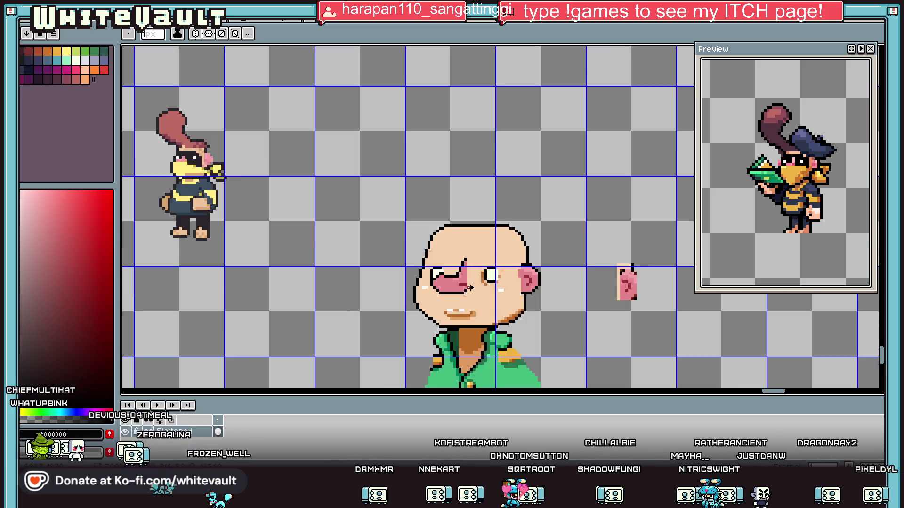
- Draw thin black glasses frame lines below the right eye and down the side
{"action": "key", "text": "alt"}
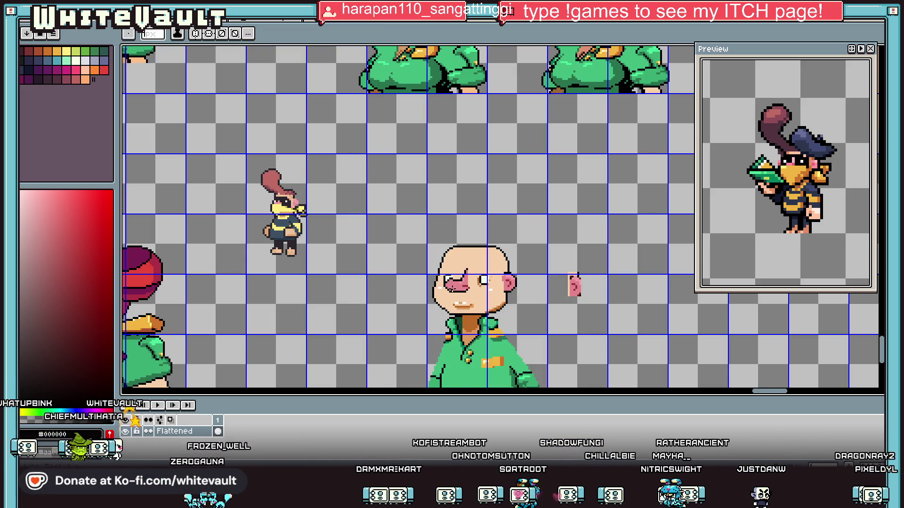
{"action": "scroll", "coordinate": [455, 281], "scroll_direction": "up", "scroll_amount": 5}
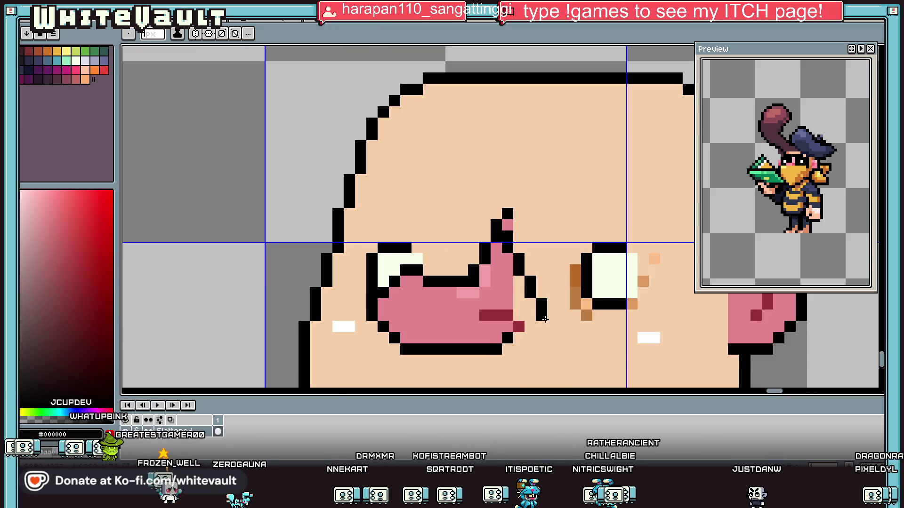
{"action": "mouse_move", "coordinate": [553, 328]}
{"action": "left_mouse_down"}
{"action": "mouse_move", "coordinate": [668, 360]}
{"action": "mouse_move", "coordinate": [700, 350]}
{"action": "mouse_move", "coordinate": [712, 374]}
{"action": "left_mouse_up"}
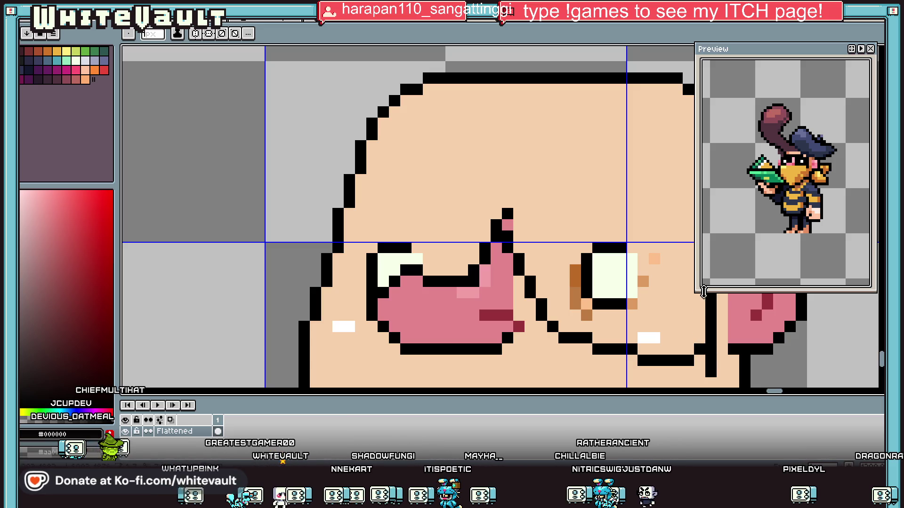
{"action": "scroll", "coordinate": [659, 318], "scroll_direction": "down", "scroll_amount": 5}
{"action": "scroll", "coordinate": [648, 312], "scroll_direction": "up", "scroll_amount": 5}
{"action": "mouse_move", "coordinate": [635, 307]}
{"action": "left_mouse_down"}
{"action": "mouse_move", "coordinate": [620, 210]}
{"action": "mouse_move", "coordinate": [530, 163]}
{"action": "mouse_move", "coordinate": [339, 181]}
{"action": "mouse_move", "coordinate": [220, 162]}
{"action": "left_mouse_up"}
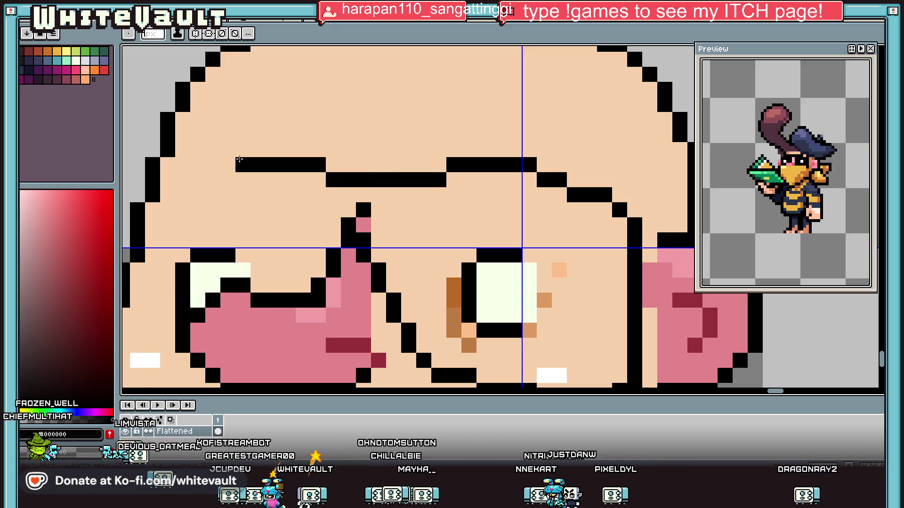
{"action": "left_click_drag", "start_coordinate": [130, 355], "coordinate": [356, 183]}
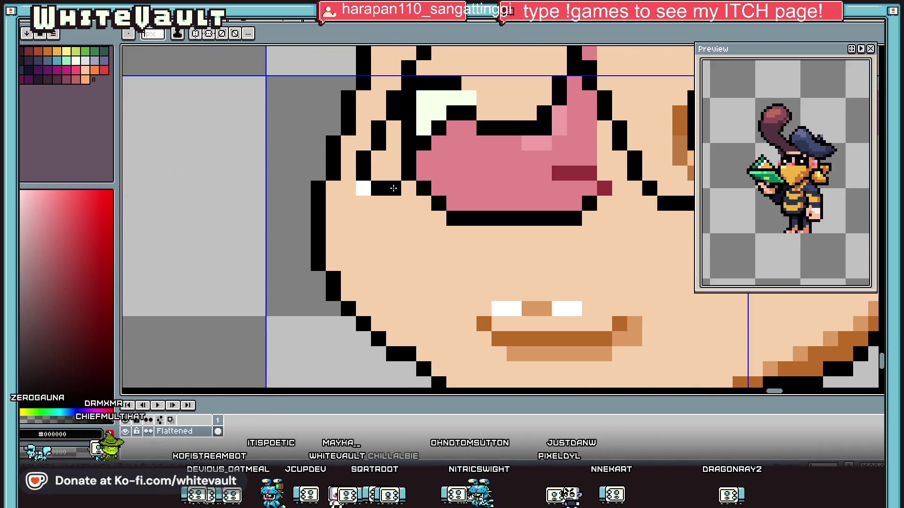
- Bucket-fill the lenses black, then undo the fill to leave them unfilled
{"action": "scroll", "coordinate": [456, 155], "scroll_direction": "down", "scroll_amount": 2}
{"action": "scroll", "coordinate": [455, 155], "scroll_direction": "up", "scroll_amount": 1}
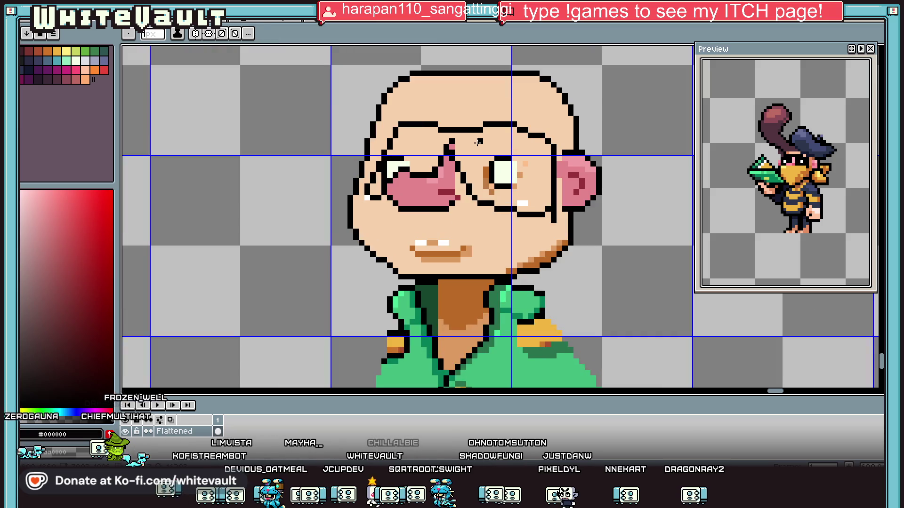
{"action": "key", "text": "g"}
{"action": "left_click", "coordinate": [478, 142]}
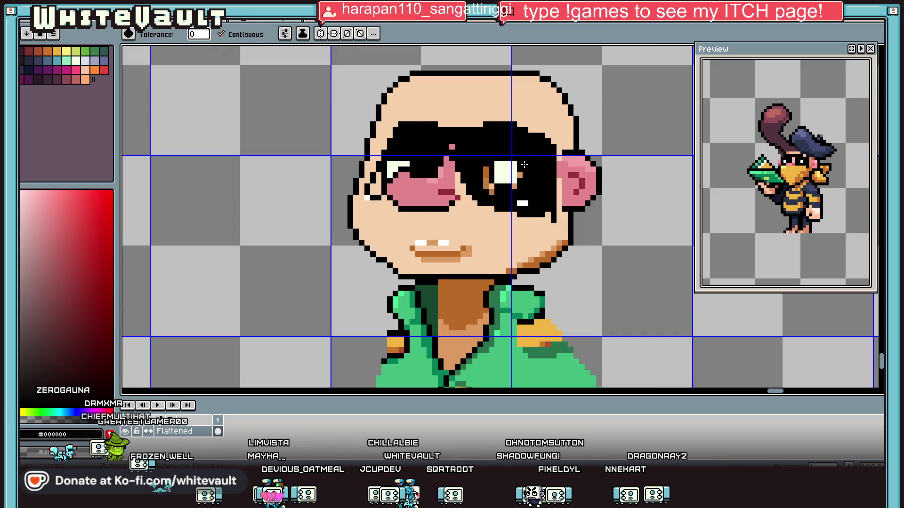
{"action": "scroll", "coordinate": [374, 187], "scroll_direction": "down", "scroll_amount": 2}
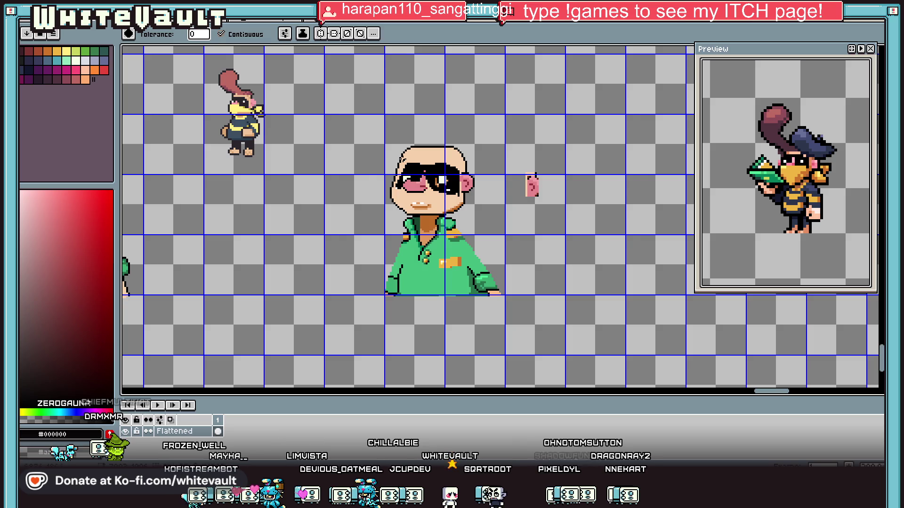
{"action": "scroll", "coordinate": [402, 160], "scroll_direction": "down", "scroll_amount": 1}
{"action": "key", "text": "ctrl+z"}
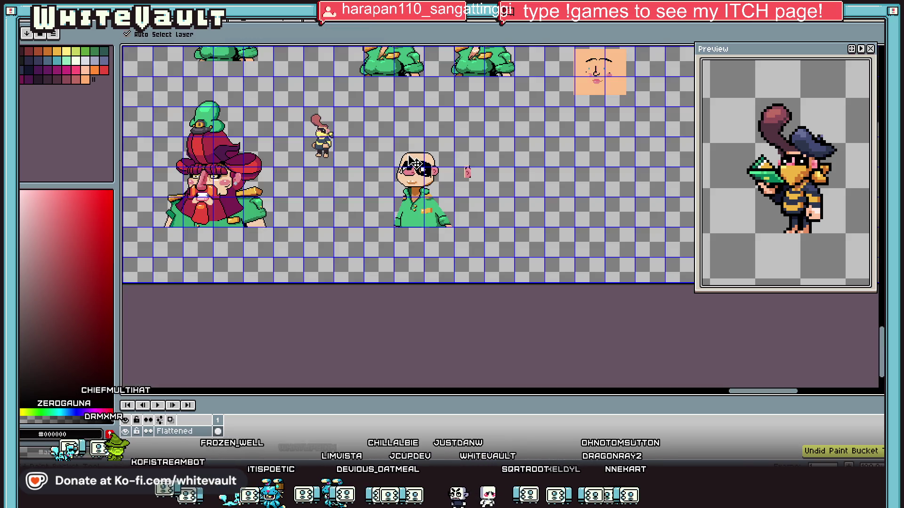
- Undo the last drawn line and add a grey-lavender shading pixel beside the eye
{"action": "key", "text": "ctrl+z"}
{"action": "scroll", "coordinate": [423, 221], "scroll_direction": "up", "scroll_amount": 2}
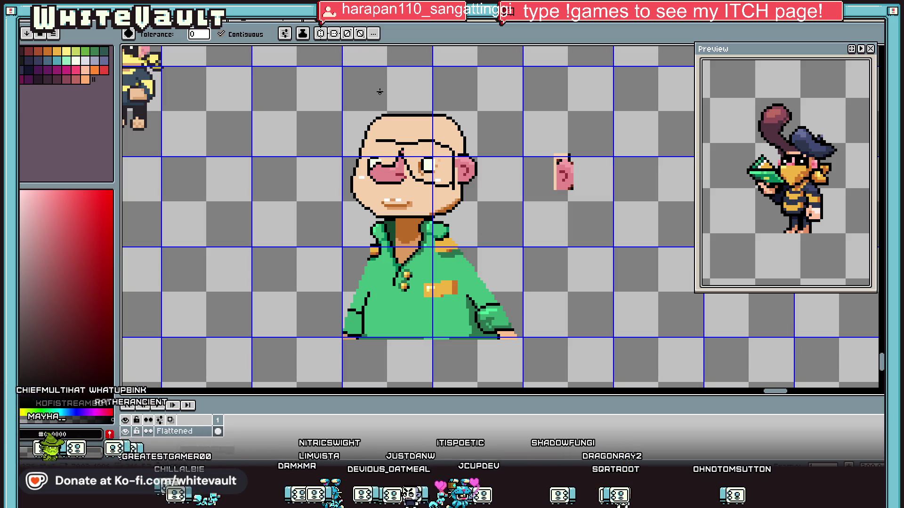
{"action": "scroll", "coordinate": [433, 155], "scroll_direction": "up", "scroll_amount": 4}
{"action": "key", "text": "i"}
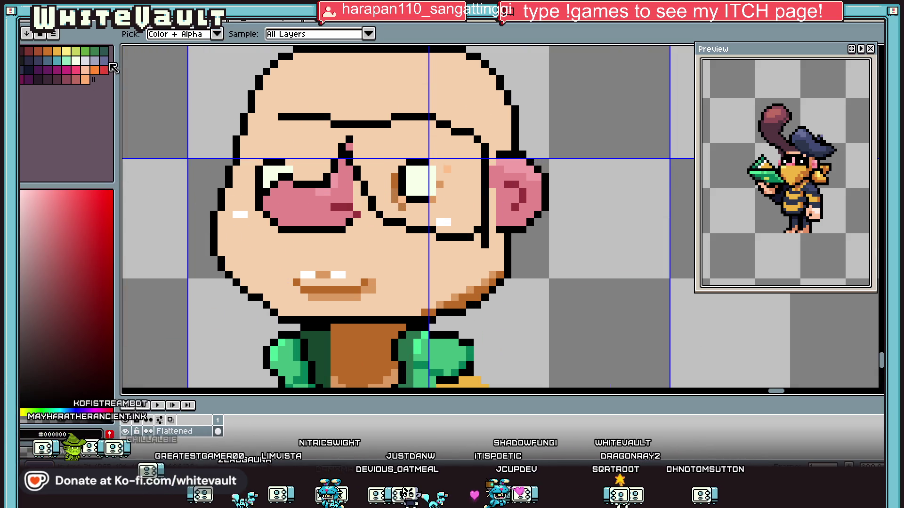
{"action": "left_click", "coordinate": [104, 60]}
{"action": "key", "text": "b"}
{"action": "scroll", "coordinate": [373, 176], "scroll_direction": "up", "scroll_amount": 2}
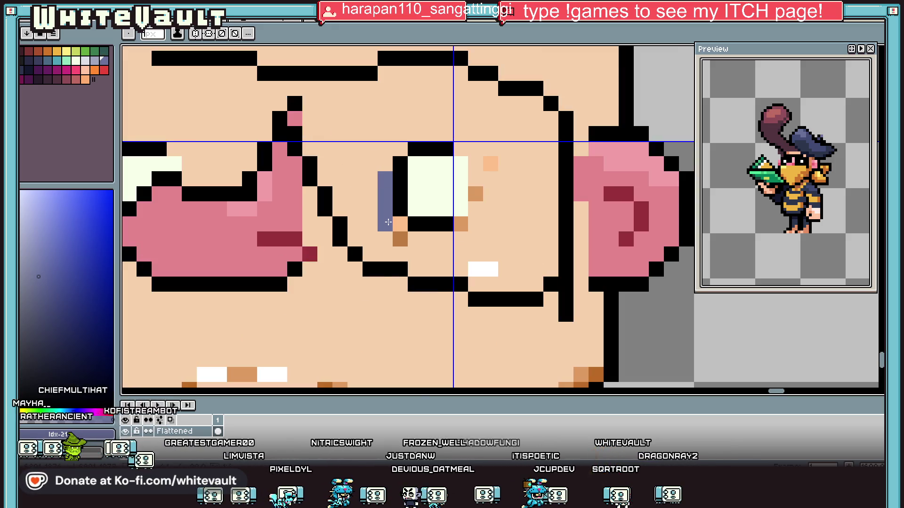
{"action": "left_click", "coordinate": [485, 191]}
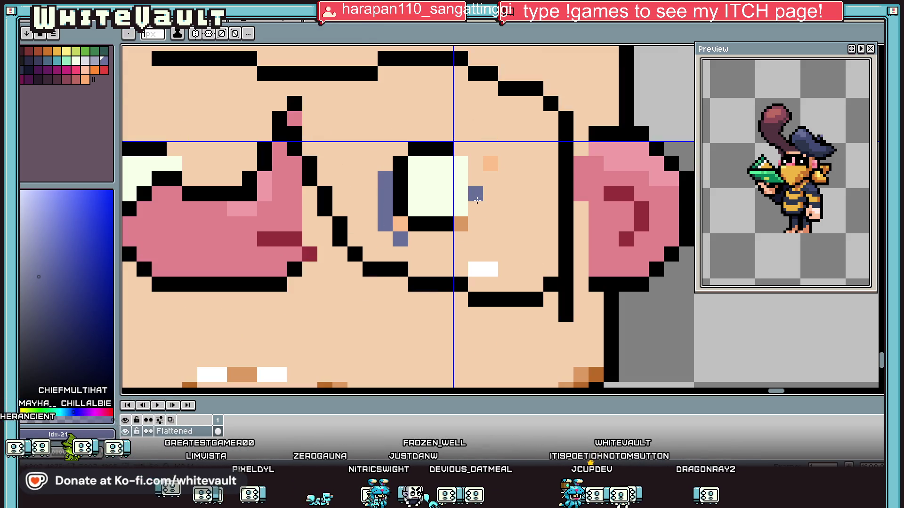
- Close the eye-patch outline with a black pixel, undoing an overflowing fill, and enable Contiguous
{"action": "key", "text": "i"}
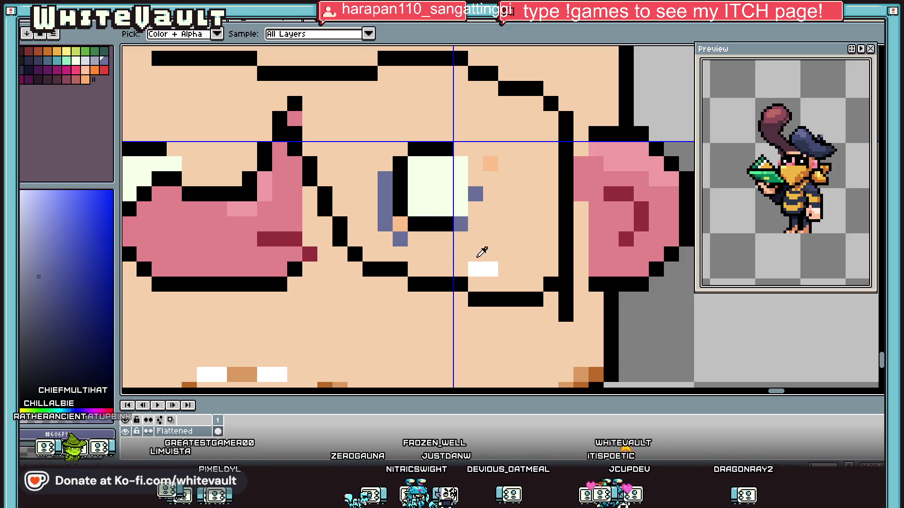
{"action": "key", "text": "f"}
{"action": "left_click", "coordinate": [358, 165]}
{"action": "key", "text": "ctrl+z"}
{"action": "key", "text": "b"}
{"action": "left_click", "coordinate": [334, 103]}
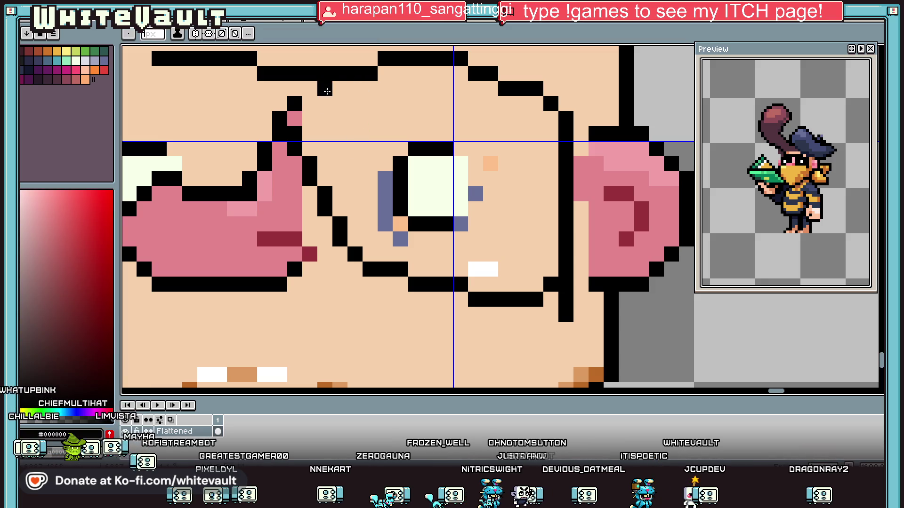
{"action": "key", "text": "f"}
{"action": "left_click", "coordinate": [347, 117]}
{"action": "left_click", "coordinate": [255, 37]}
- Undo the overflowing black fill, pick a dark blue via palette and hue bar, and fill the patch
{"action": "key", "text": "ctrl+z"}
{"action": "scroll", "coordinate": [359, 127], "scroll_direction": "down", "scroll_amount": 3}
{"action": "scroll", "coordinate": [389, 156], "scroll_direction": "up", "scroll_amount": 2}
{"action": "scroll", "coordinate": [390, 155], "scroll_direction": "up", "scroll_amount": 2}
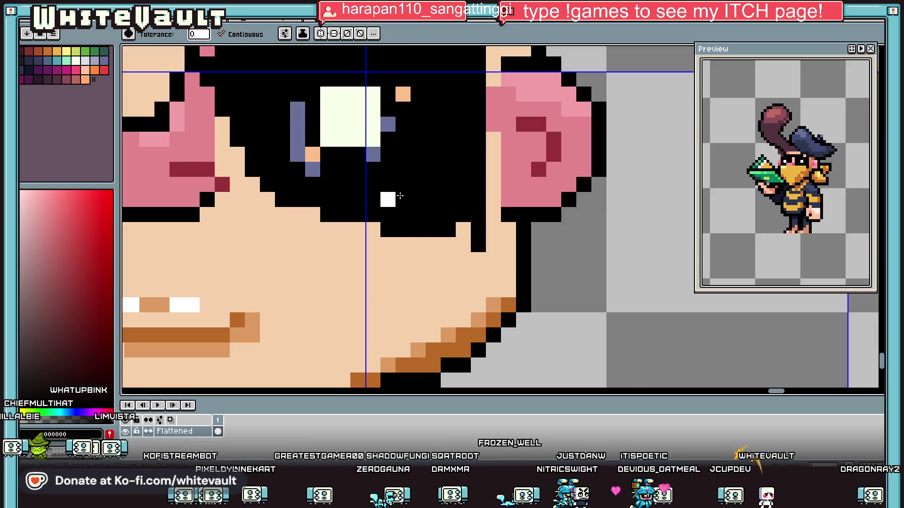
{"action": "scroll", "coordinate": [389, 158], "scroll_direction": "down", "scroll_amount": 4}
{"action": "scroll", "coordinate": [385, 160], "scroll_direction": "up", "scroll_amount": 2}
{"action": "scroll", "coordinate": [384, 160], "scroll_direction": "up", "scroll_amount": 1}
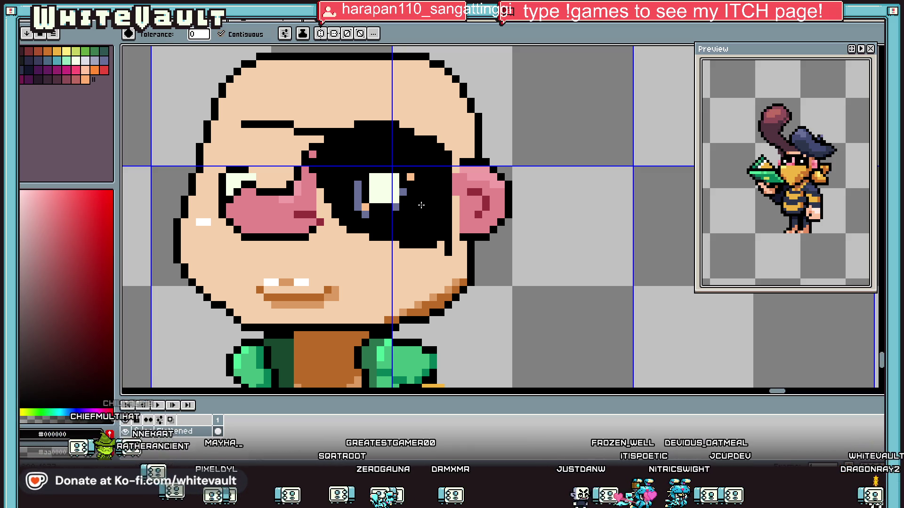
{"action": "key", "text": "b"}
{"action": "key", "text": "i"}
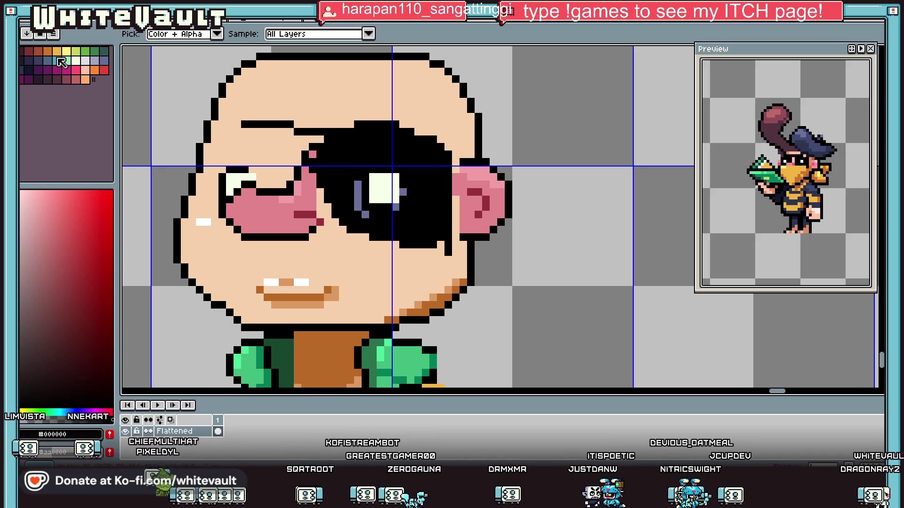
{"action": "left_click", "coordinate": [23, 59]}
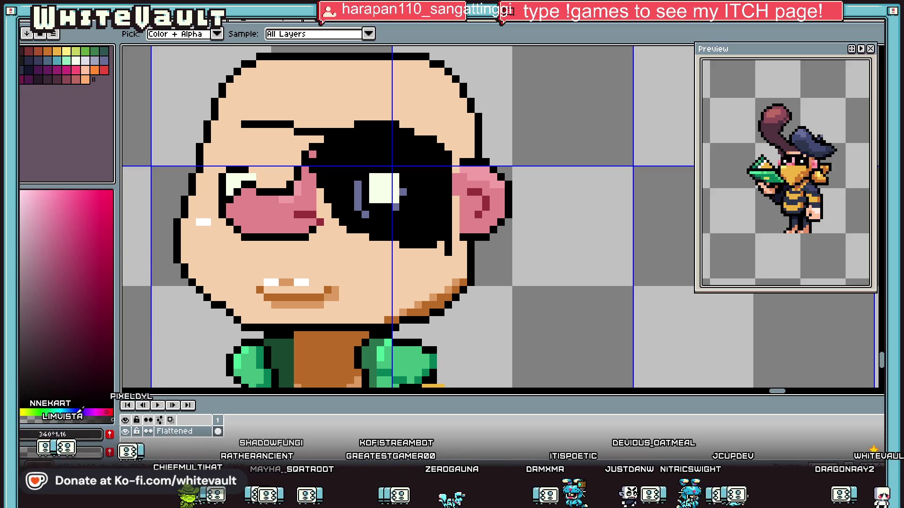
{"action": "left_click", "coordinate": [82, 412]}
{"action": "key", "text": "g"}
{"action": "left_click", "coordinate": [432, 165]}
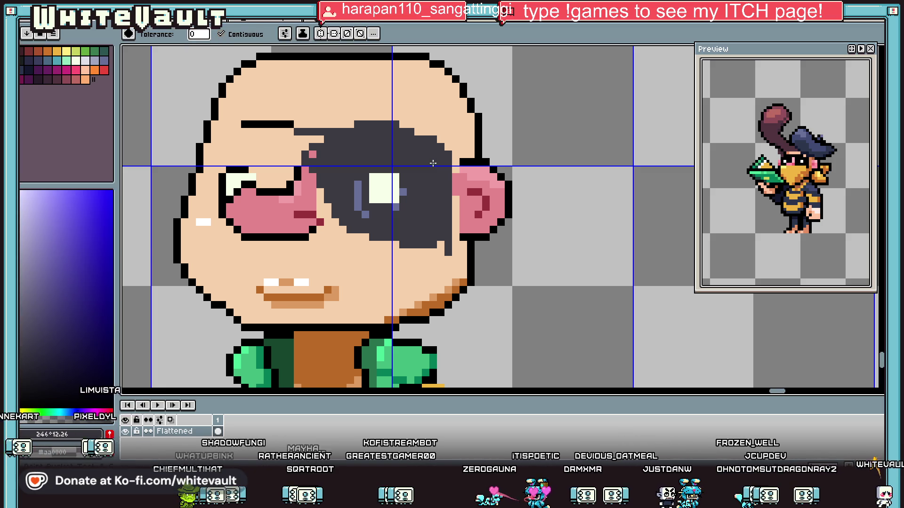
- Fill the eye patch with slate blue #3d4f62 sampled from the small pirate
{"action": "scroll", "coordinate": [432, 165], "scroll_direction": "down", "scroll_amount": 4}
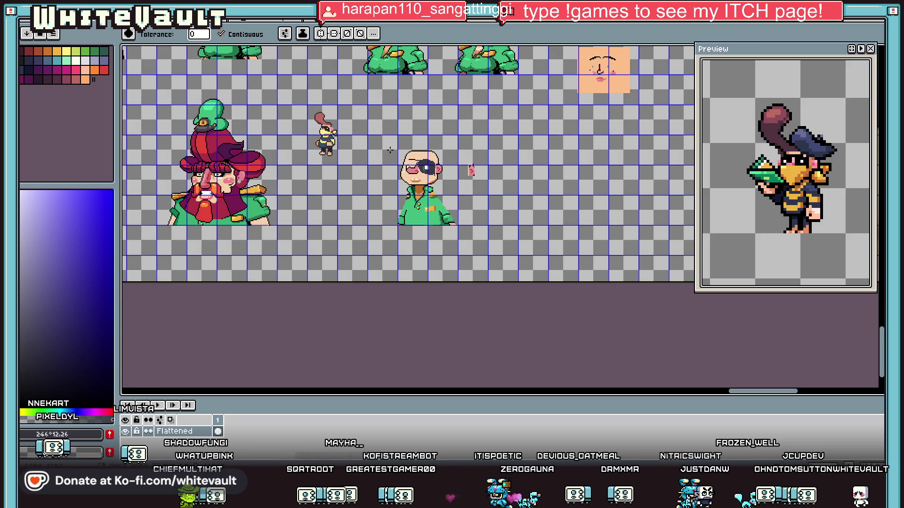
{"action": "scroll", "coordinate": [333, 141], "scroll_direction": "up", "scroll_amount": 3}
{"action": "left_click", "coordinate": [331, 132], "text": "alt"}
{"action": "left_click", "coordinate": [609, 211]}
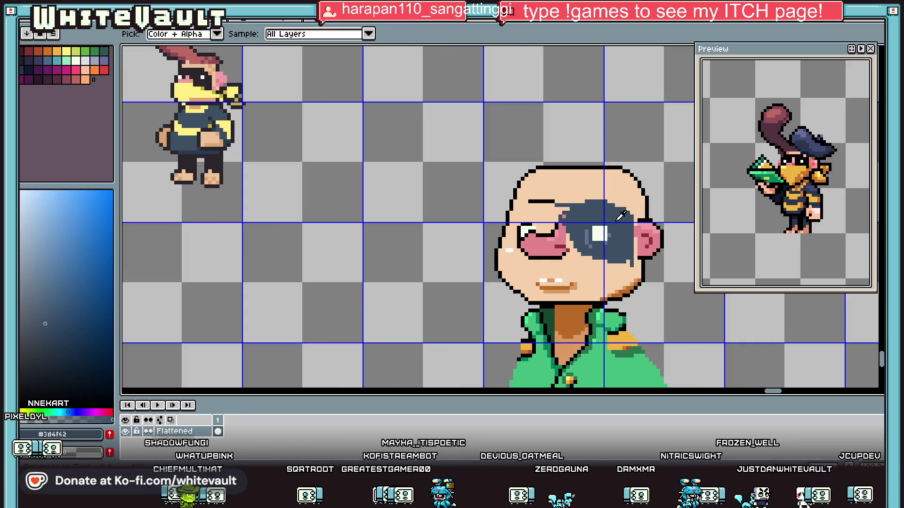
- Paint out the black eyebrow above the squinting eye with skin colour
{"action": "scroll", "coordinate": [544, 191], "scroll_direction": "up", "scroll_amount": 3}
{"action": "left_click", "coordinate": [544, 192], "text": "alt"}
{"action": "key", "text": "b"}
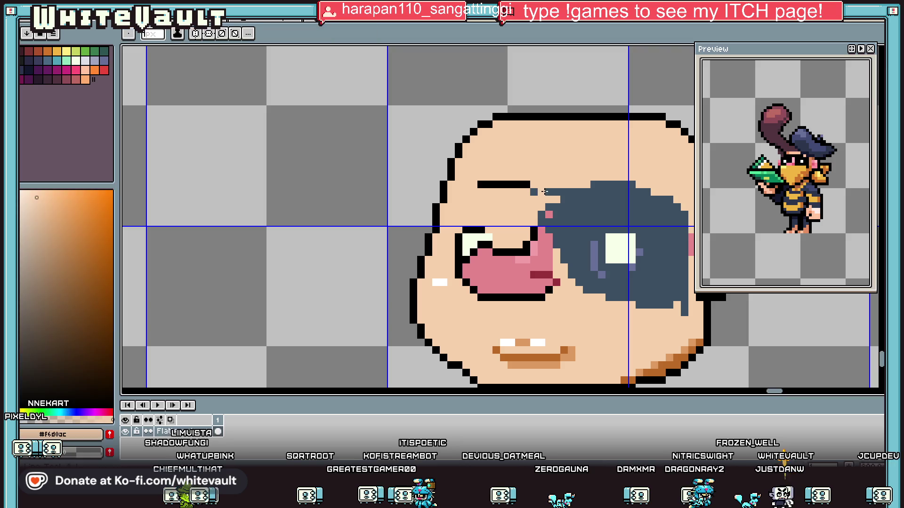
{"action": "scroll", "coordinate": [546, 200], "scroll_direction": "up", "scroll_amount": 2}
{"action": "left_click", "coordinate": [573, 207], "text": "alt"}
{"action": "left_click", "coordinate": [536, 153], "text": "alt"}
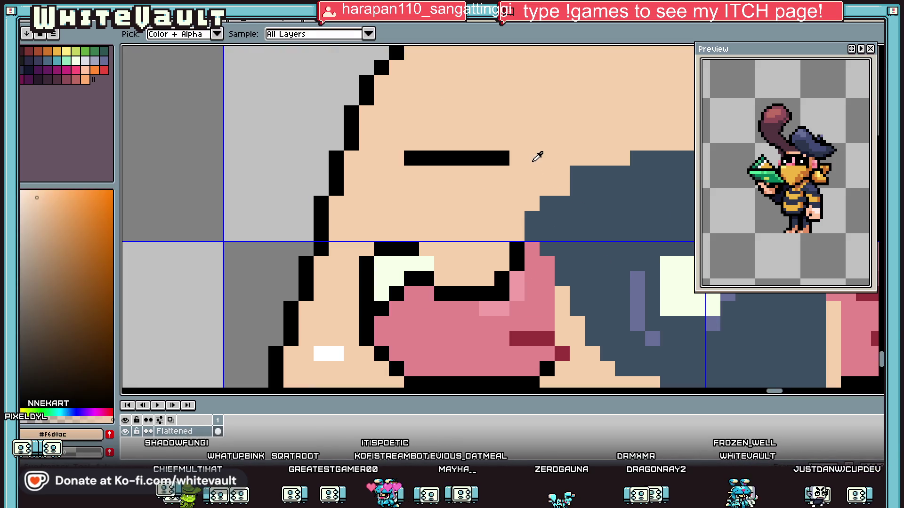
{"action": "key", "text": "g"}
{"action": "left_click", "coordinate": [503, 160]}
{"action": "scroll", "coordinate": [510, 167], "scroll_direction": "down", "scroll_amount": 5}
{"action": "key", "text": "b"}
- Draw a black outline line above the patched eye
{"action": "scroll", "coordinate": [587, 205], "scroll_direction": "up", "scroll_amount": 4}
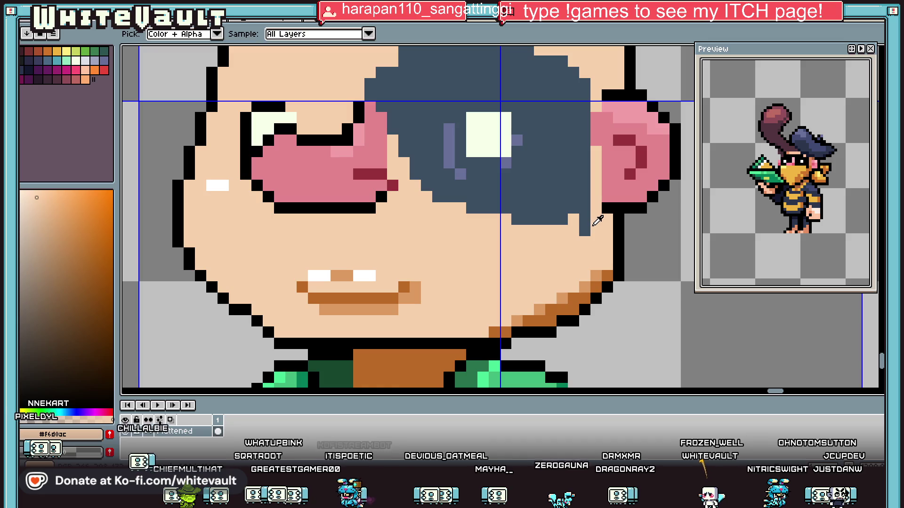
{"action": "key", "text": "i"}
{"action": "scroll", "coordinate": [587, 231], "scroll_direction": "down", "scroll_amount": 3}
{"action": "scroll", "coordinate": [579, 188], "scroll_direction": "up", "scroll_amount": 3}
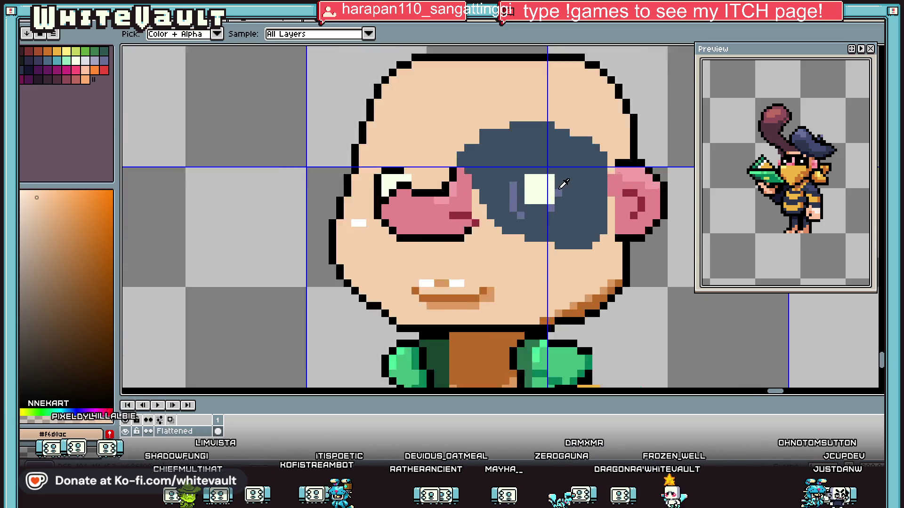
{"action": "left_click", "coordinate": [573, 184]}
{"action": "key", "text": "b"}
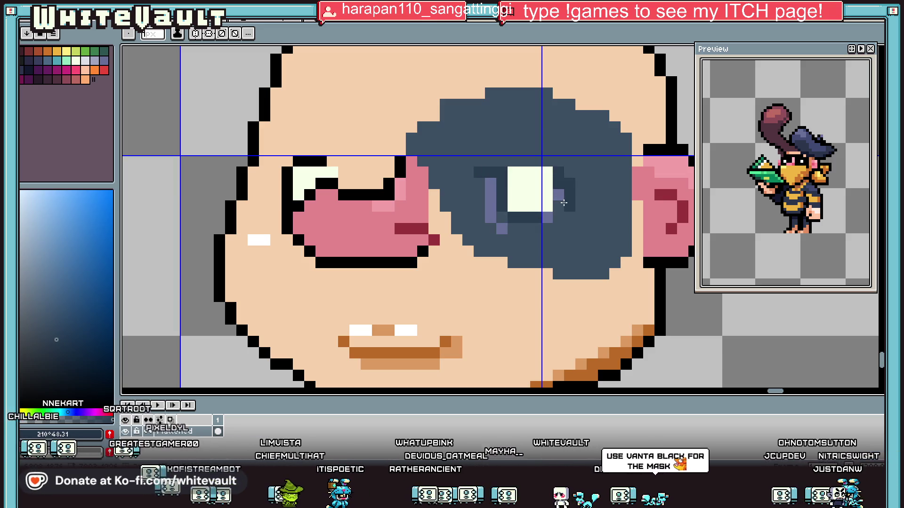
{"action": "scroll", "coordinate": [562, 203], "scroll_direction": "down", "scroll_amount": 2}
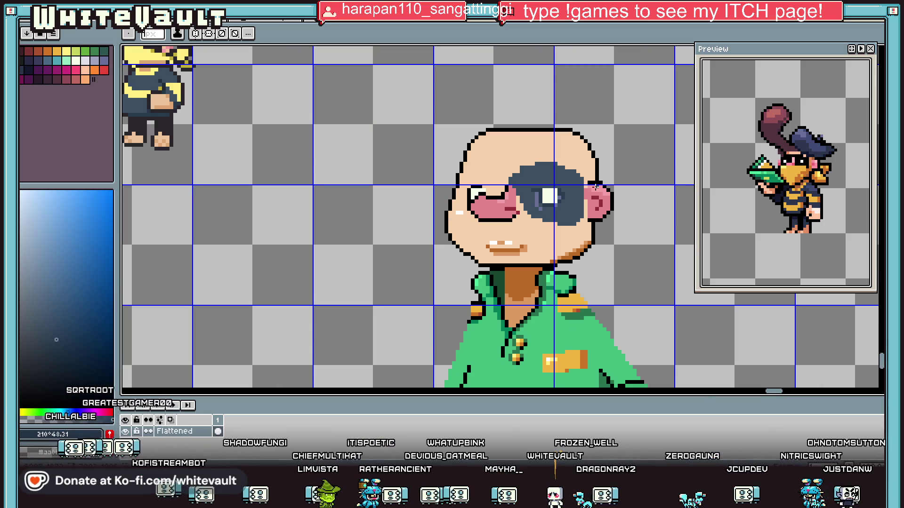
{"action": "key", "text": "i"}
{"action": "scroll", "coordinate": [548, 189], "scroll_direction": "up", "scroll_amount": 2}
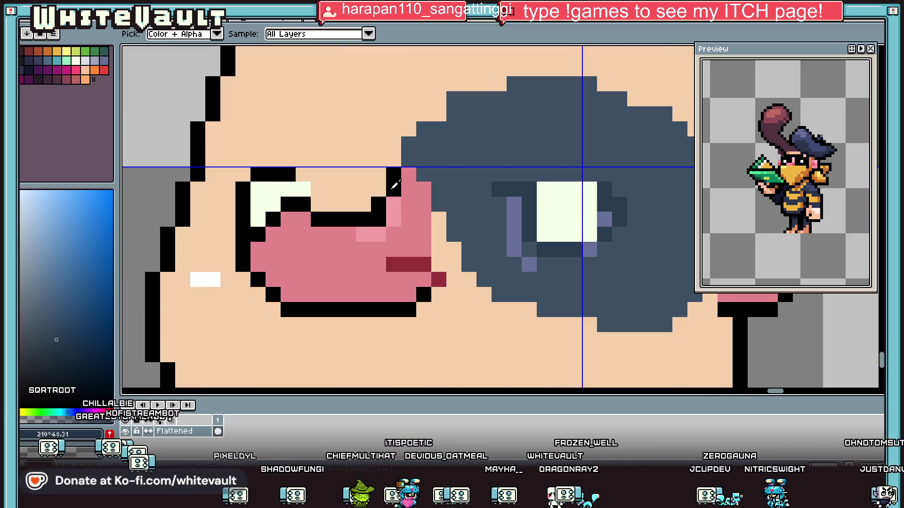
{"action": "left_click", "coordinate": [395, 185]}
{"action": "left_click_drag", "start_coordinate": [484, 176], "coordinate": [532, 187]}
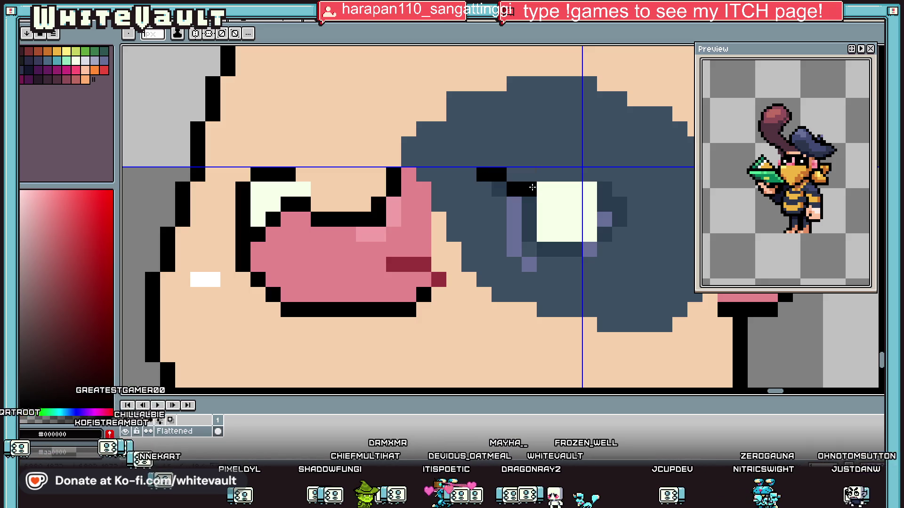
- Add black pixels and a short black diagonal inside the eye patch
{"action": "scroll", "coordinate": [533, 188], "scroll_direction": "down", "scroll_amount": 5}
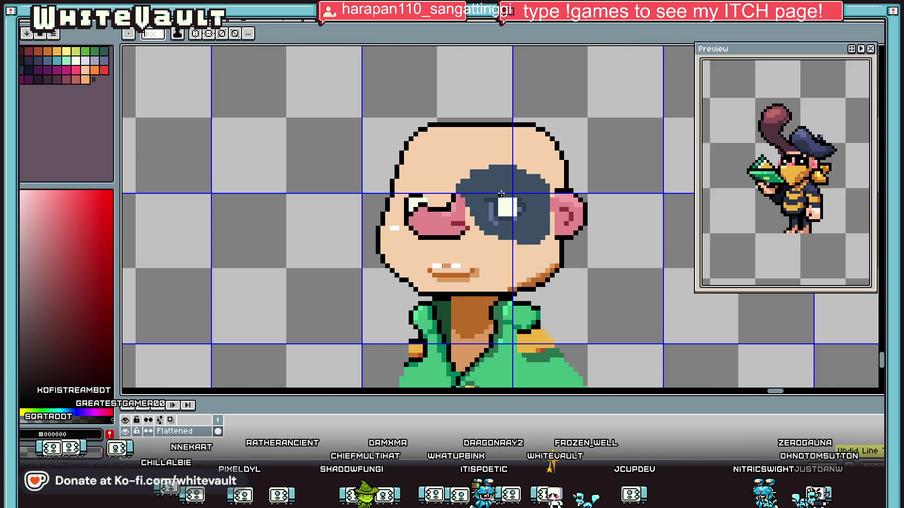
{"action": "scroll", "coordinate": [502, 193], "scroll_direction": "up", "scroll_amount": 3}
{"action": "left_click", "coordinate": [497, 157]}
{"action": "left_click", "coordinate": [512, 158]}
{"action": "left_click_drag", "start_coordinate": [511, 158], "coordinate": [558, 173]}
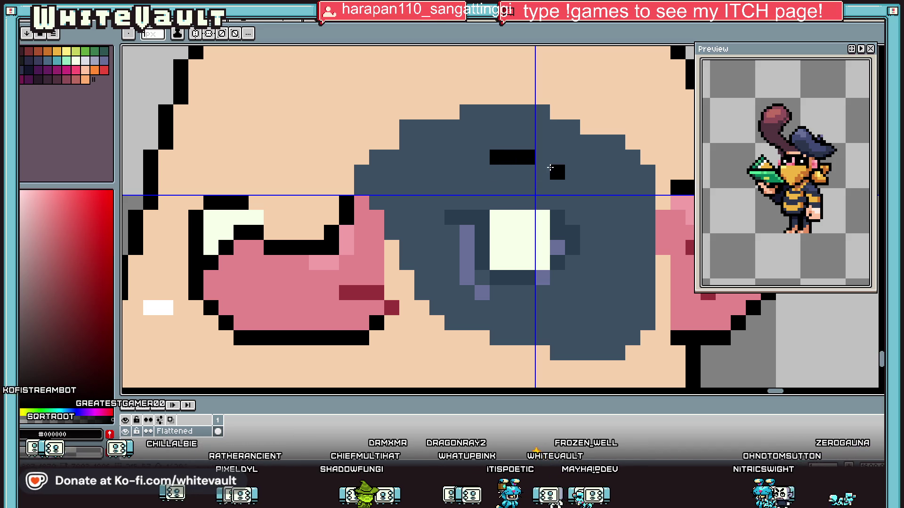
{"action": "left_click", "coordinate": [587, 202]}
{"action": "scroll", "coordinate": [584, 206], "scroll_direction": "down", "scroll_amount": 5}
{"action": "scroll", "coordinate": [592, 206], "scroll_direction": "up", "scroll_amount": 5}
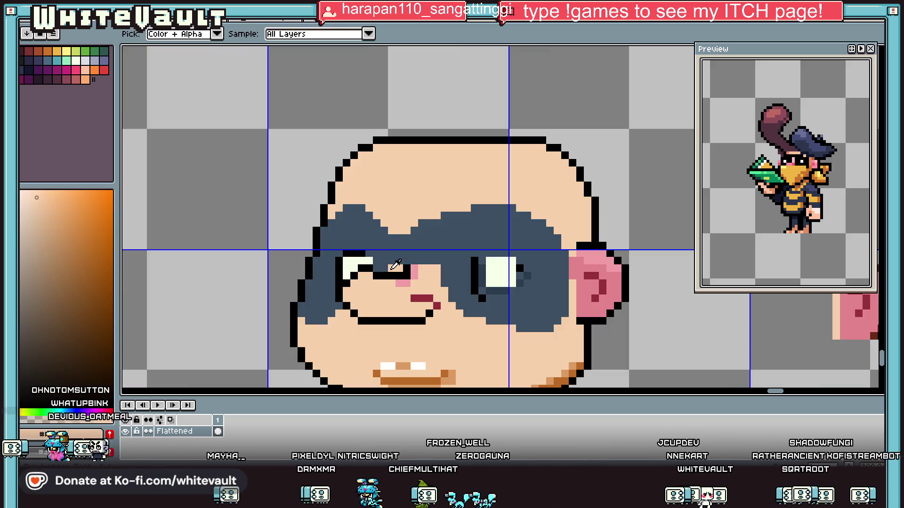
- Extend the mask blue around the left eye, whitening its inside and adding a black pixel below
{"action": "left_click", "coordinate": [391, 269], "text": "alt"}
{"action": "scroll", "coordinate": [377, 275], "scroll_direction": "up", "scroll_amount": 2}
{"action": "mouse_move", "coordinate": [374, 295]}
{"action": "left_mouse_down"}
{"action": "mouse_move", "coordinate": [311, 325]}
{"action": "mouse_move", "coordinate": [358, 287]}
{"action": "mouse_move", "coordinate": [340, 278]}
{"action": "mouse_move", "coordinate": [313, 289]}
{"action": "mouse_move", "coordinate": [329, 293]}
{"action": "left_mouse_up"}
{"action": "left_click", "coordinate": [329, 262], "text": "alt"}
{"action": "left_click", "coordinate": [379, 243], "text": "alt"}
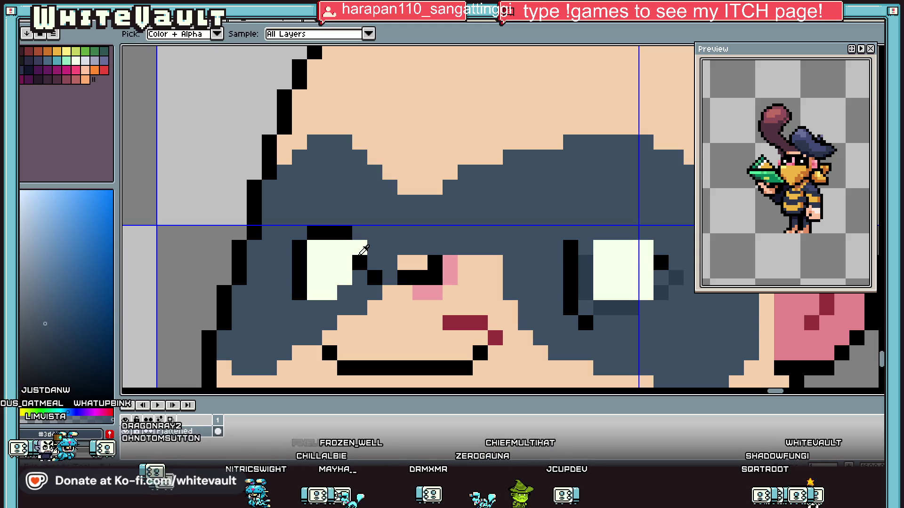
{"action": "left_click", "coordinate": [359, 261], "text": "alt"}
{"action": "left_click", "coordinate": [360, 278]}
{"action": "left_click", "coordinate": [380, 256], "text": "alt"}
- Paint the red stroke, stray pixels and old black mouth line back to skin colour
{"action": "scroll", "coordinate": [413, 263], "scroll_direction": "down", "scroll_amount": 5}
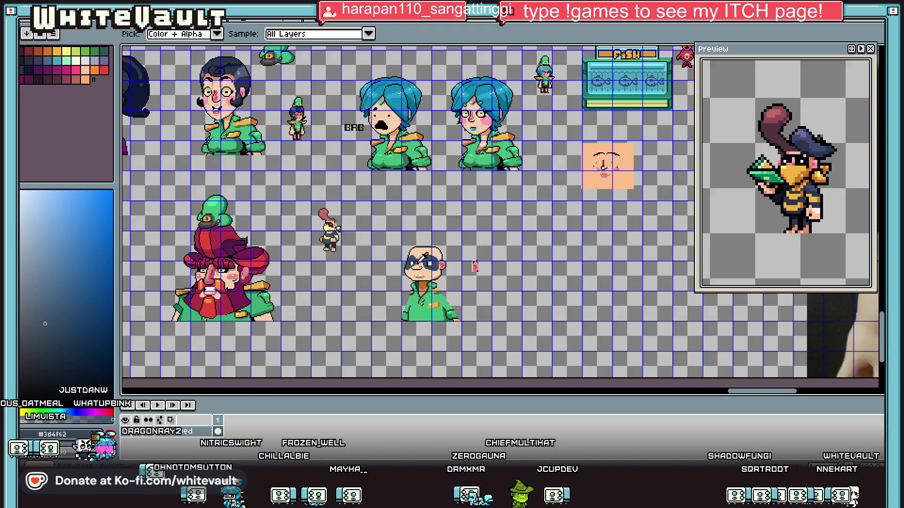
{"action": "scroll", "coordinate": [424, 259], "scroll_direction": "up", "scroll_amount": 5}
{"action": "scroll", "coordinate": [404, 266], "scroll_direction": "up", "scroll_amount": 3}
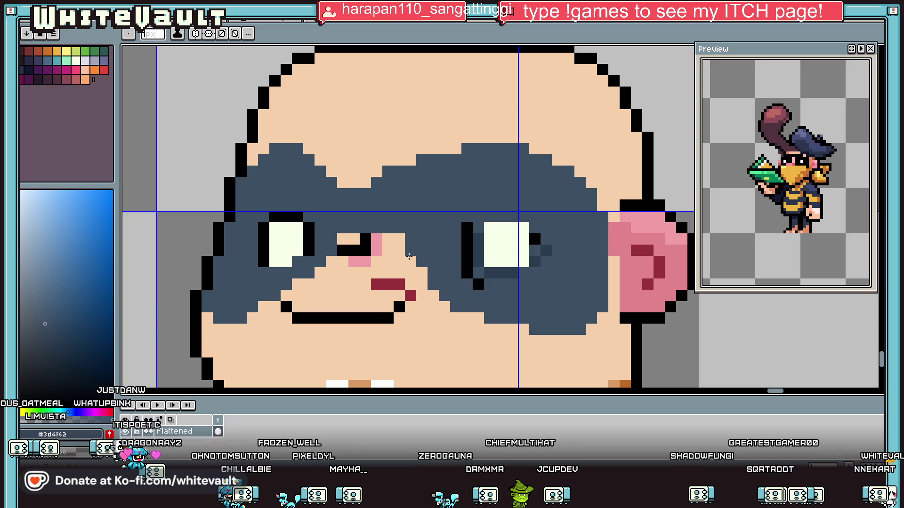
{"action": "left_click", "coordinate": [430, 282], "text": "alt"}
{"action": "mouse_move", "coordinate": [377, 284]}
{"action": "left_mouse_down"}
{"action": "mouse_move", "coordinate": [405, 283]}
{"action": "mouse_move", "coordinate": [377, 240]}
{"action": "mouse_move", "coordinate": [354, 250]}
{"action": "left_mouse_up"}
{"action": "key", "text": "g"}
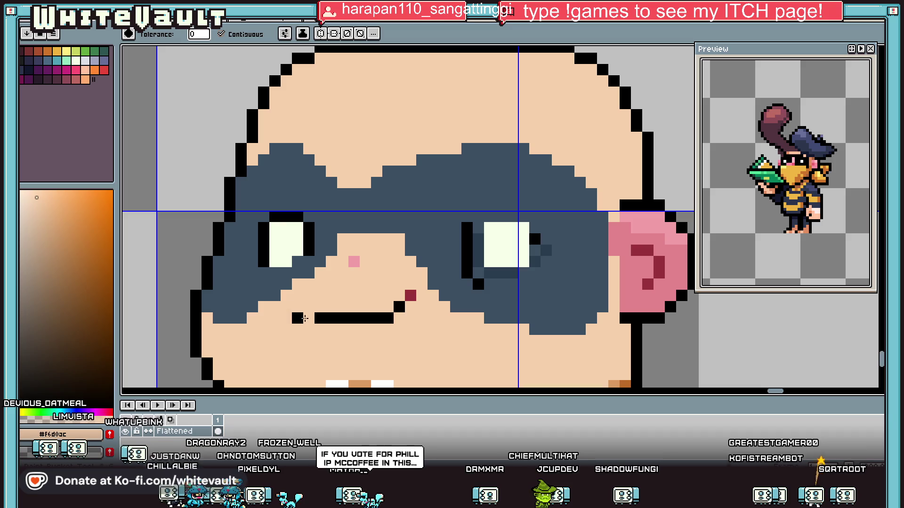
{"action": "left_click", "coordinate": [304, 318]}
{"action": "left_click", "coordinate": [399, 306]}
{"action": "left_click", "coordinate": [410, 296]}
{"action": "scroll", "coordinate": [411, 295], "scroll_direction": "down", "scroll_amount": 3}
{"action": "scroll", "coordinate": [411, 295], "scroll_direction": "up", "scroll_amount": 2}
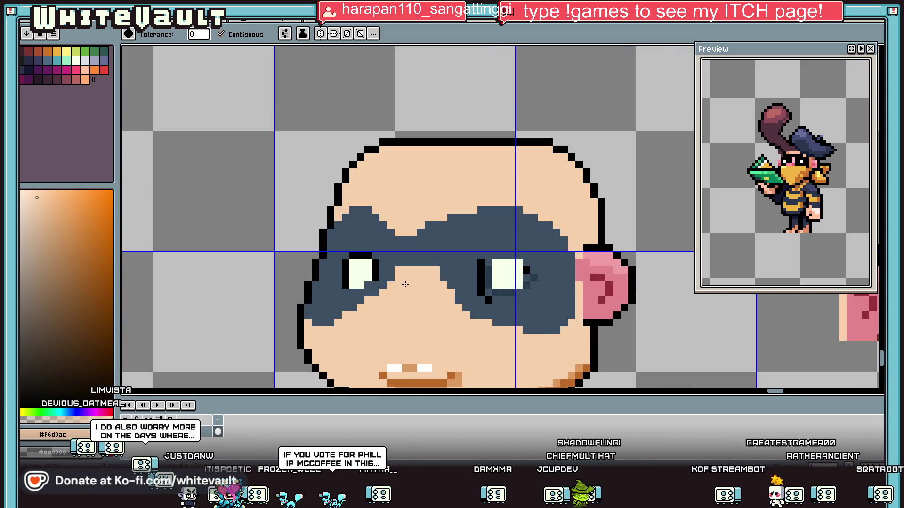
{"action": "scroll", "coordinate": [411, 295], "scroll_direction": "down", "scroll_amount": 2}
- Shade part of the mask with darker blue #293c4f
{"action": "key", "text": "i"}
{"action": "scroll", "coordinate": [454, 316], "scroll_direction": "down", "scroll_amount": 2}
{"action": "scroll", "coordinate": [453, 315], "scroll_direction": "up", "scroll_amount": 4}
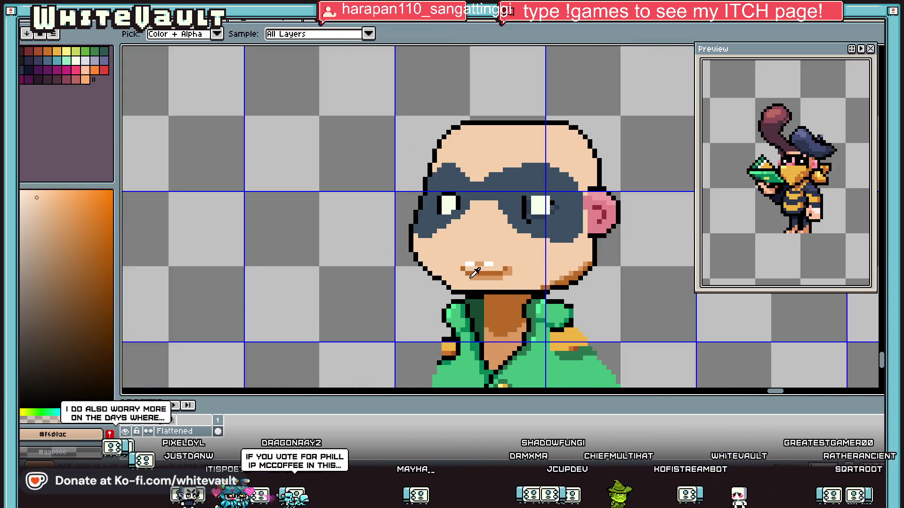
{"action": "scroll", "coordinate": [535, 206], "scroll_direction": "up", "scroll_amount": 2}
{"action": "left_click", "coordinate": [507, 207]}
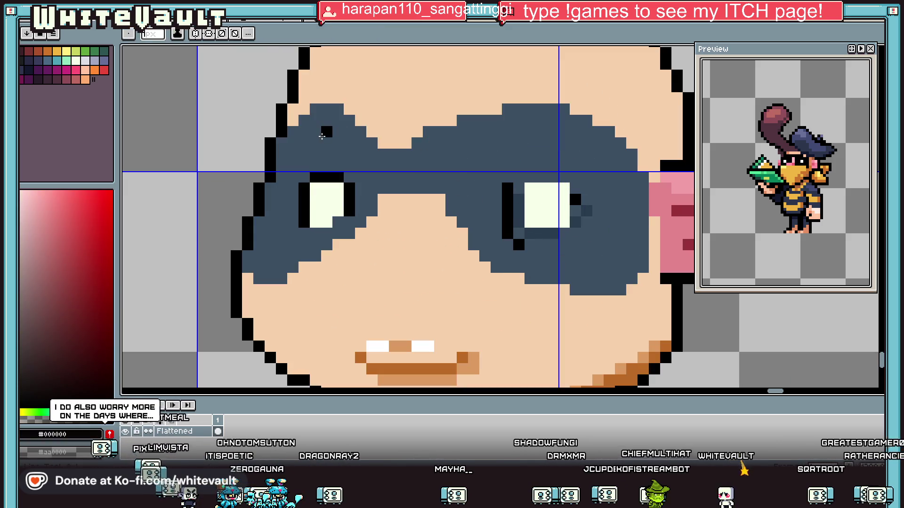
{"action": "left_click", "coordinate": [441, 177]}
{"action": "left_click_drag", "start_coordinate": [354, 128], "coordinate": [359, 153]}
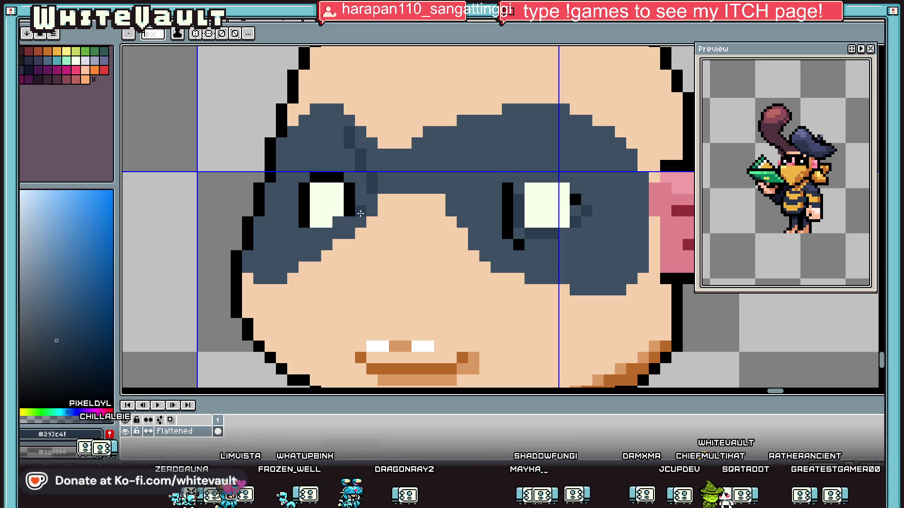
- Add a dark diagonal shading stroke and fill the mask's main area with the darker blue
{"action": "key", "text": "i"}
{"action": "scroll", "coordinate": [360, 214], "scroll_direction": "down", "scroll_amount": 3}
{"action": "scroll", "coordinate": [415, 175], "scroll_direction": "up", "scroll_amount": 1}
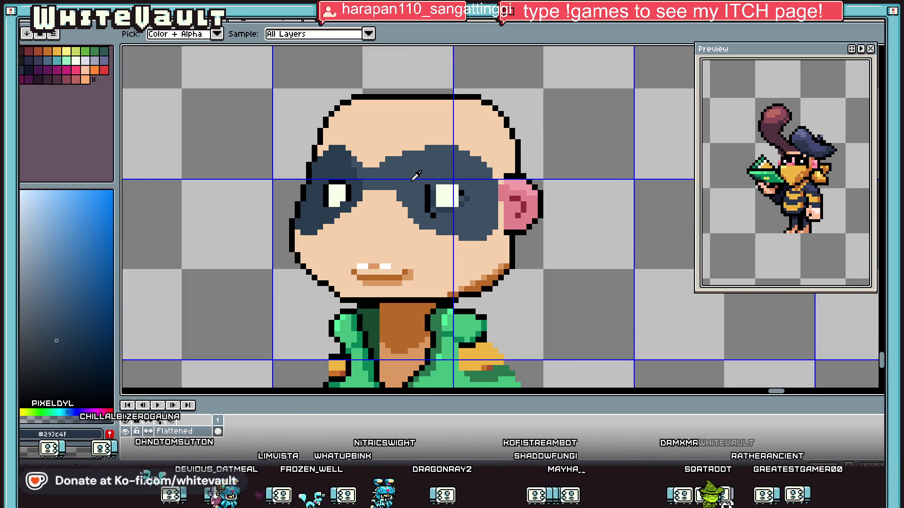
{"action": "scroll", "coordinate": [433, 186], "scroll_direction": "up", "scroll_amount": 1}
{"action": "key", "text": "b"}
{"action": "mouse_move", "coordinate": [385, 190]}
{"action": "left_mouse_down"}
{"action": "mouse_move", "coordinate": [468, 77]}
{"action": "mouse_move", "coordinate": [458, 74]}
{"action": "mouse_move", "coordinate": [370, 221]}
{"action": "mouse_move", "coordinate": [379, 240]}
{"action": "left_mouse_up"}
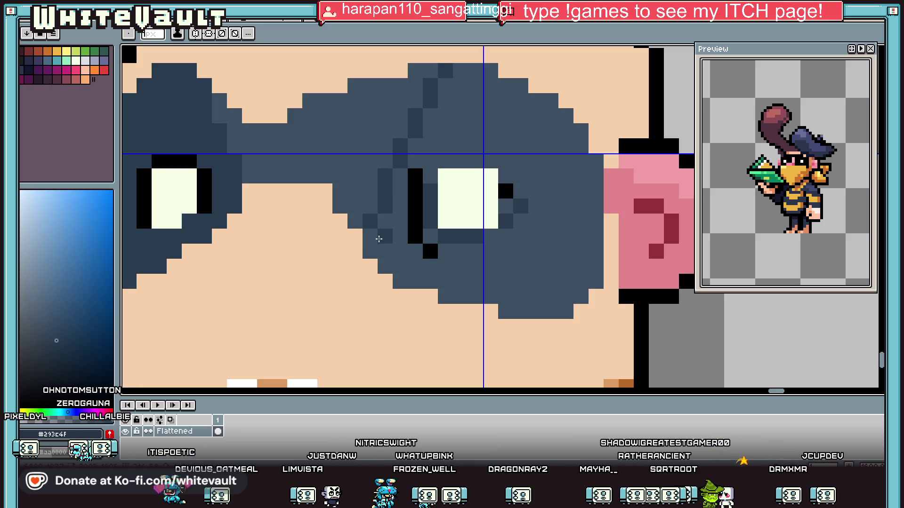
{"action": "key", "text": "g"}
{"action": "left_click", "coordinate": [376, 240]}
{"action": "scroll", "coordinate": [378, 239], "scroll_direction": "down", "scroll_amount": 4}
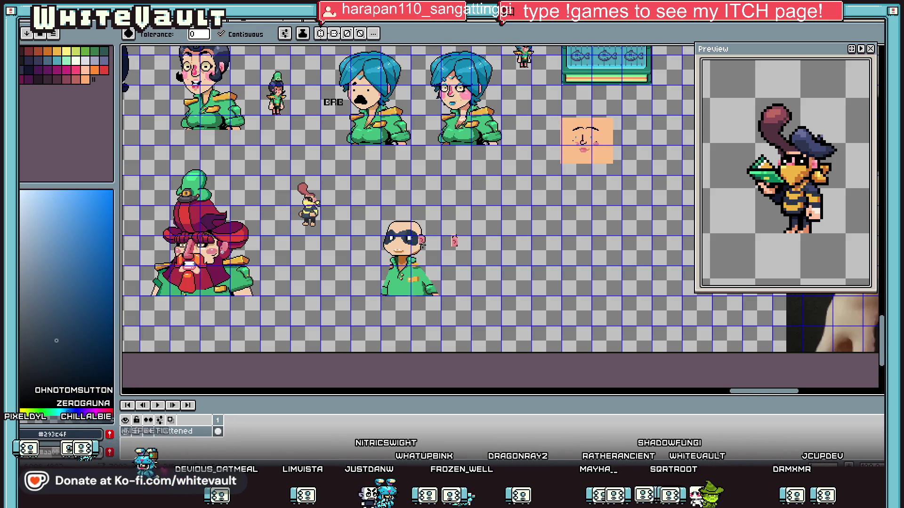
{"action": "scroll", "coordinate": [405, 245], "scroll_direction": "up", "scroll_amount": 2}
- Select the mask strip beside the right eye and fill it with skin tone
{"action": "key", "text": "v"}
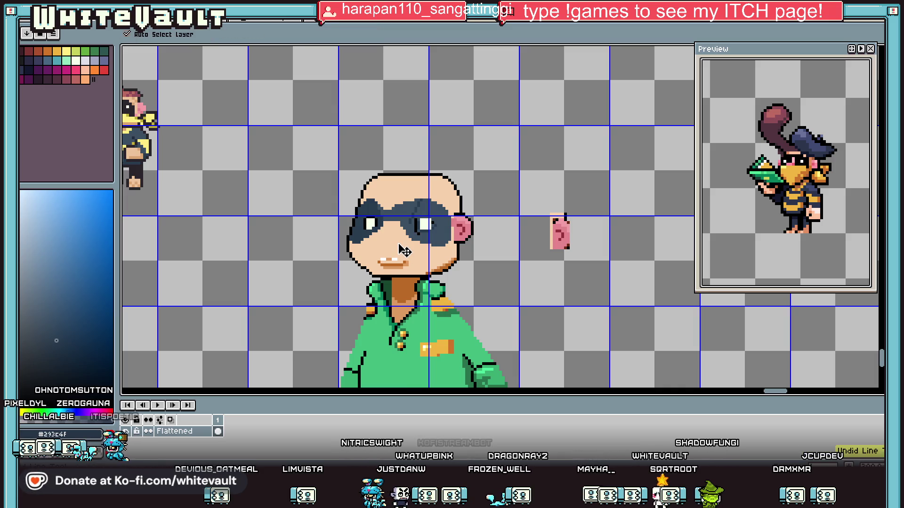
{"action": "key", "text": "w"}
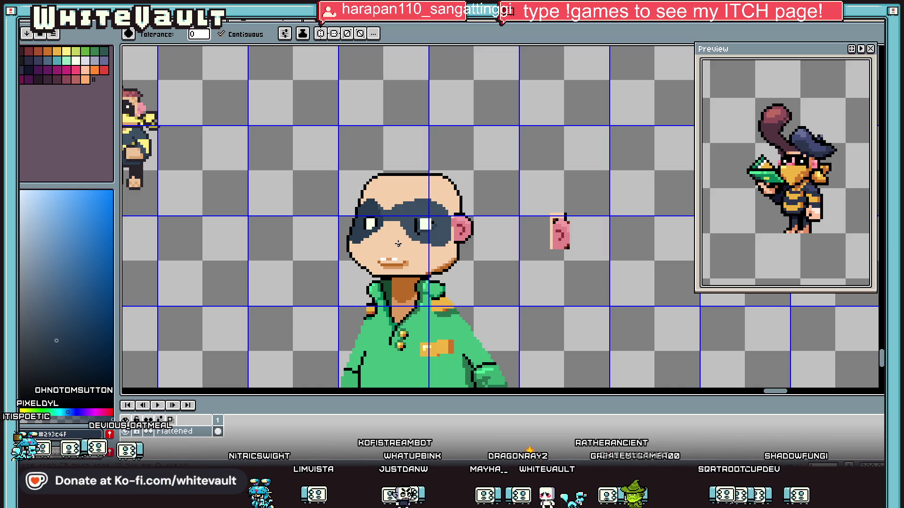
{"action": "scroll", "coordinate": [447, 207], "scroll_direction": "up", "scroll_amount": 2}
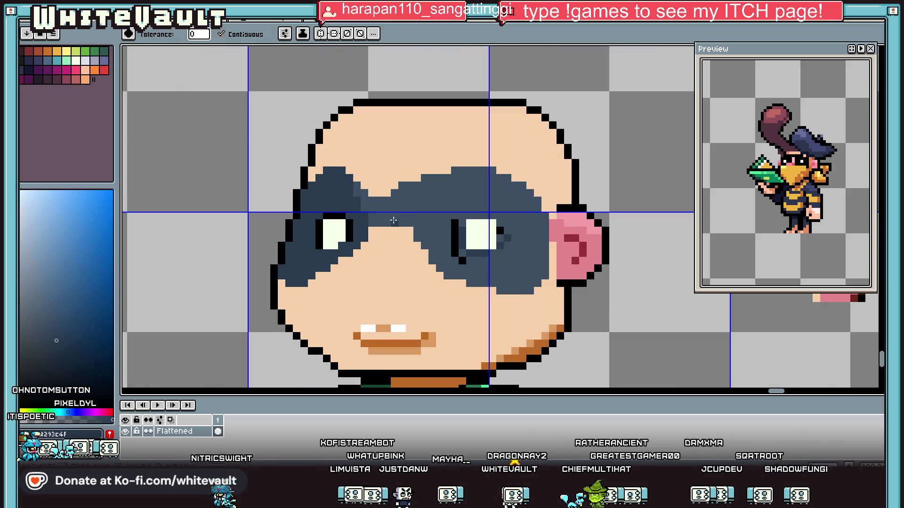
{"action": "key", "text": "w"}
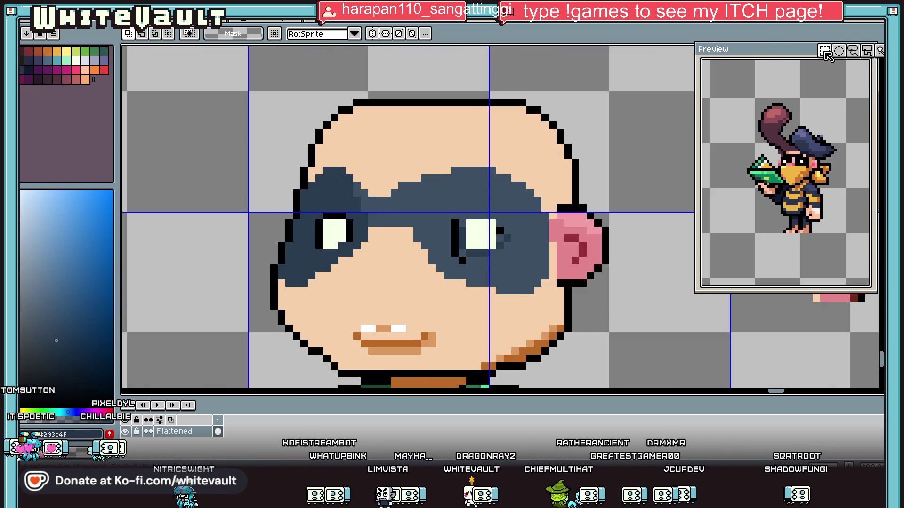
{"action": "mouse_move", "coordinate": [399, 153]}
{"action": "left_mouse_down"}
{"action": "mouse_move", "coordinate": [517, 263]}
{"action": "mouse_move", "coordinate": [545, 298]}
{"action": "mouse_move", "coordinate": [537, 304]}
{"action": "left_mouse_up"}
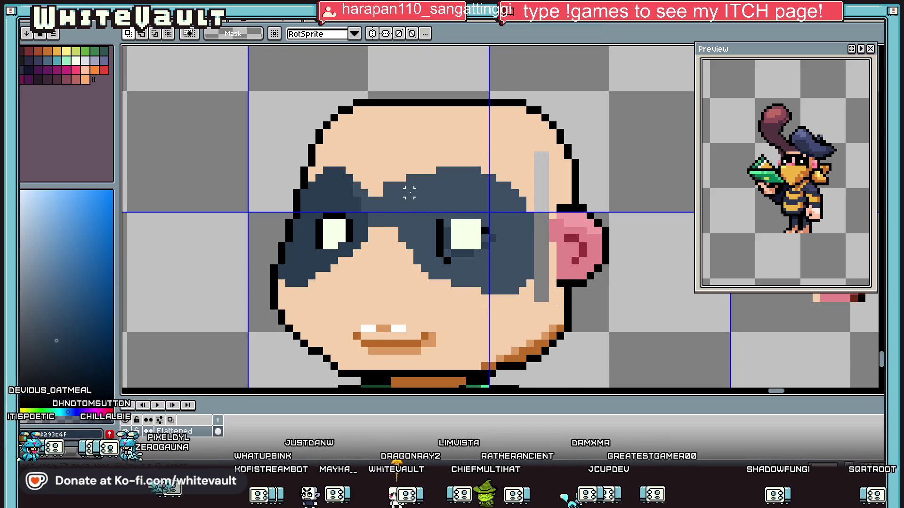
{"action": "key", "text": "b"}
{"action": "left_click", "coordinate": [391, 186], "text": "alt"}
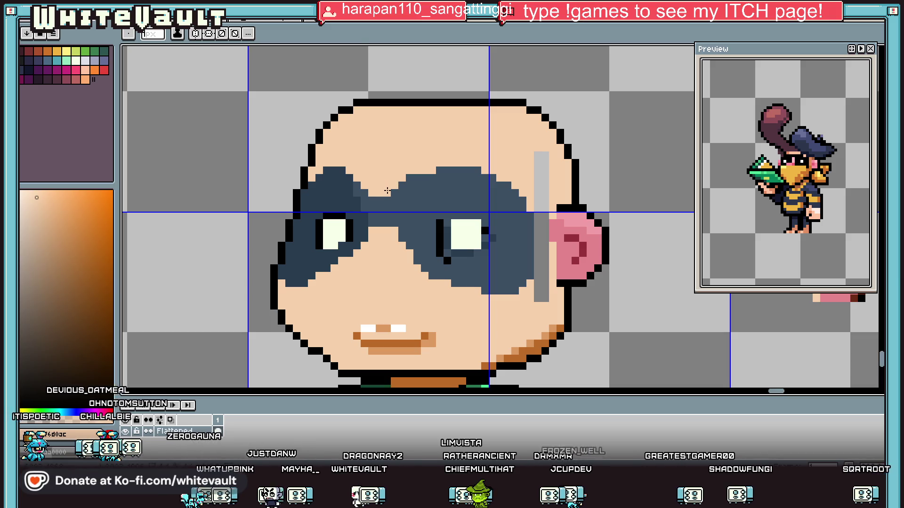
{"action": "key", "text": "g"}
{"action": "left_click", "coordinate": [539, 196]}
{"action": "scroll", "coordinate": [541, 208], "scroll_direction": "down", "scroll_amount": 3}
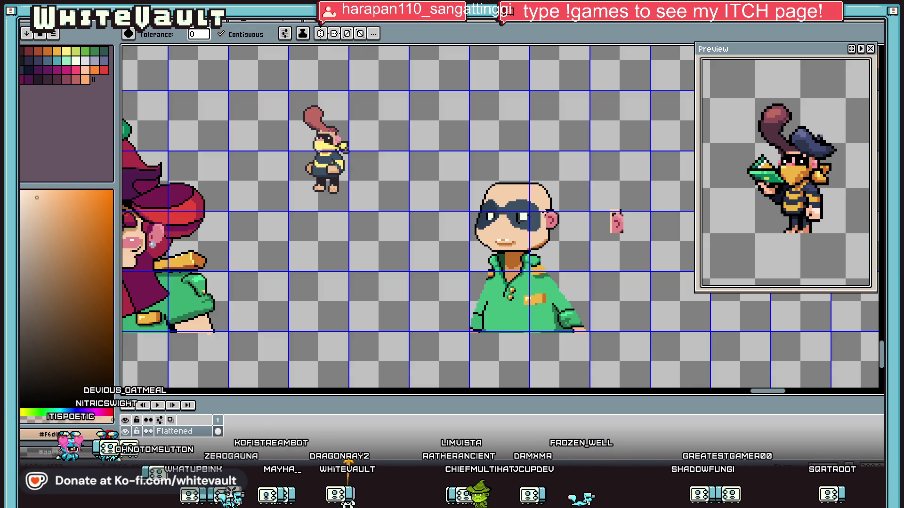
- Place a single black pupil pixel in the right eye
{"action": "key", "text": "i"}
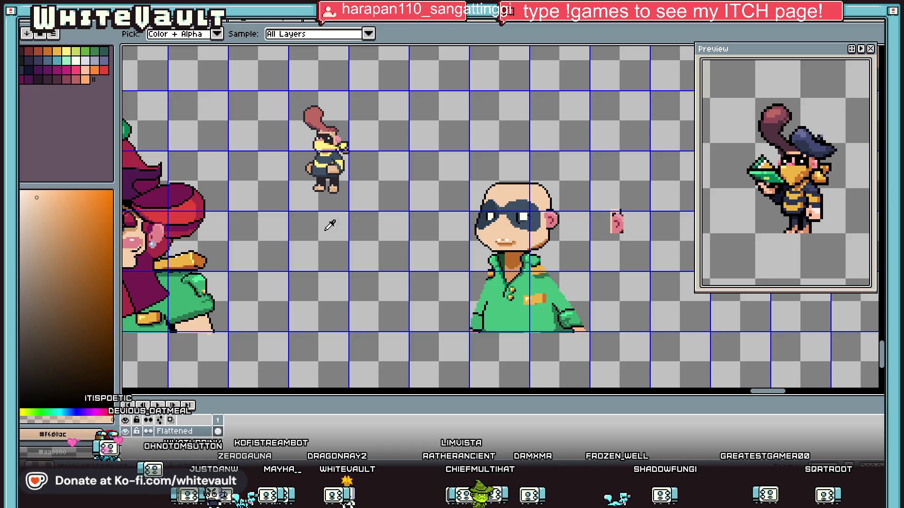
{"action": "scroll", "coordinate": [522, 200], "scroll_direction": "up", "scroll_amount": 5}
{"action": "left_click", "coordinate": [669, 208]}
{"action": "key", "text": "b"}
{"action": "left_click", "coordinate": [514, 254]}
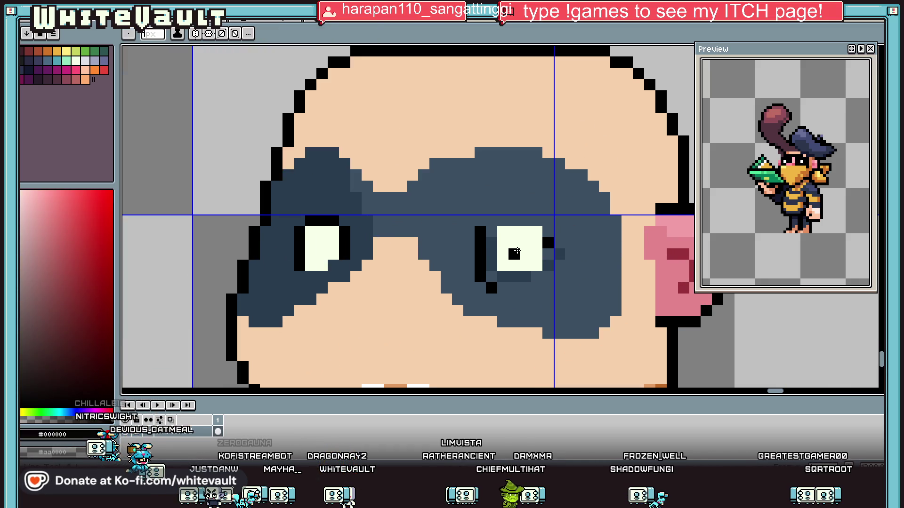
- Remove the pupil and extend both eye whites upward
{"action": "key", "text": "ctrl+z"}
{"action": "key", "text": "i"}
{"action": "scroll", "coordinate": [530, 238], "scroll_direction": "down", "scroll_amount": 2}
{"action": "left_click", "coordinate": [528, 237]}
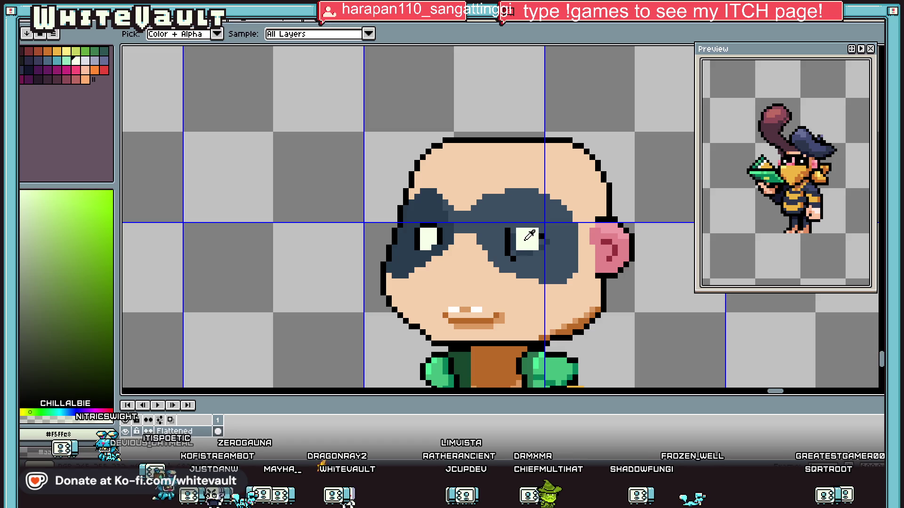
{"action": "key", "text": "b"}
{"action": "scroll", "coordinate": [526, 239], "scroll_direction": "up", "scroll_amount": 2}
{"action": "left_click_drag", "start_coordinate": [521, 226], "coordinate": [533, 221]}
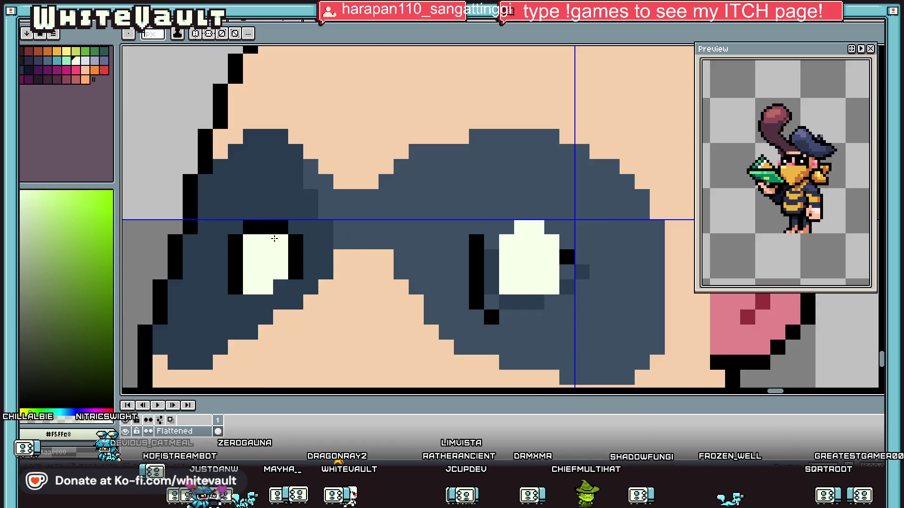
{"action": "scroll", "coordinate": [275, 239], "scroll_direction": "down", "scroll_amount": 3}
{"action": "scroll", "coordinate": [370, 245], "scroll_direction": "up", "scroll_amount": 2}
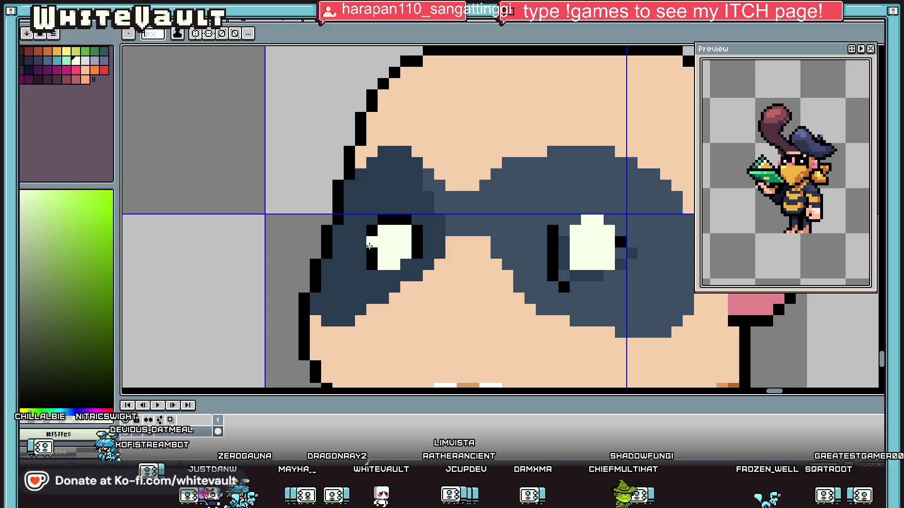
{"action": "key", "text": "ctrl+z"}
{"action": "left_click", "coordinate": [390, 223]}
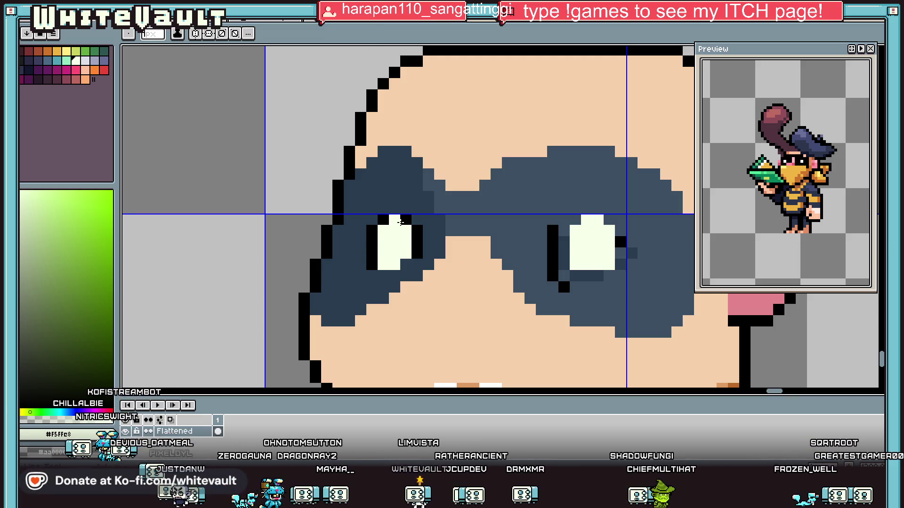
{"action": "scroll", "coordinate": [400, 222], "scroll_direction": "down", "scroll_amount": 4}
{"action": "scroll", "coordinate": [436, 288], "scroll_direction": "up", "scroll_amount": 3}
- Paint the teeth, mouth corners and brown mouth line over with skin colour
{"action": "key", "text": "i"}
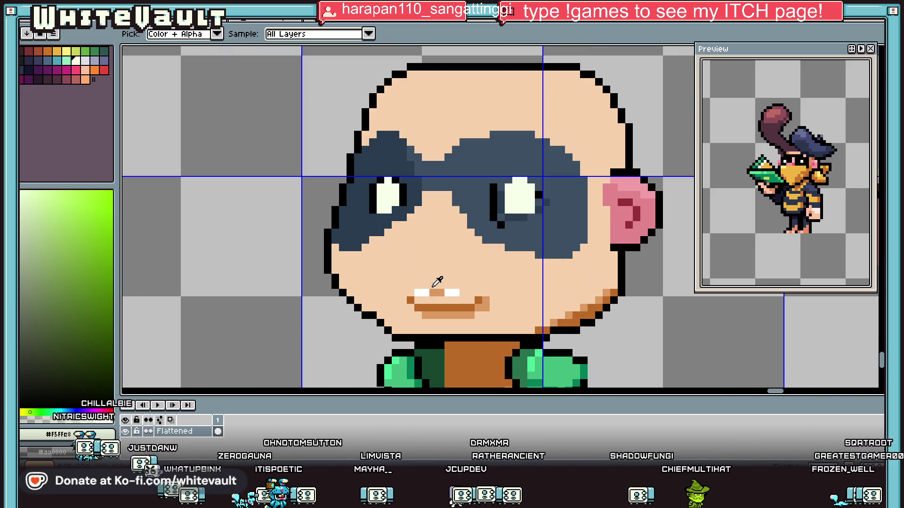
{"action": "left_click", "coordinate": [434, 284]}
{"action": "scroll", "coordinate": [434, 285], "scroll_direction": "up", "scroll_amount": 2}
{"action": "left_click_drag", "start_coordinate": [393, 298], "coordinate": [484, 299]}
{"action": "left_click_drag", "start_coordinate": [384, 314], "coordinate": [546, 314]}
{"action": "left_click", "coordinate": [412, 328]}
{"action": "mouse_move", "coordinate": [412, 328]}
{"action": "left_mouse_down"}
{"action": "mouse_move", "coordinate": [541, 329]}
{"action": "mouse_move", "coordinate": [409, 344]}
{"action": "left_mouse_up"}
{"action": "scroll", "coordinate": [498, 299], "scroll_direction": "down", "scroll_amount": 4}
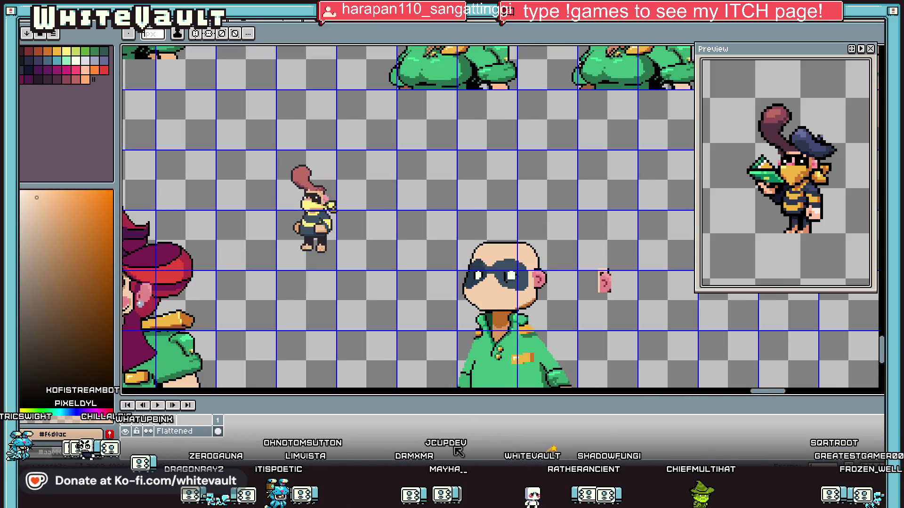
{"action": "scroll", "coordinate": [503, 295], "scroll_direction": "up", "scroll_amount": 3}
- Turn two chin outline pixels skin-coloured to reshape the jaw
{"action": "key", "text": "i"}
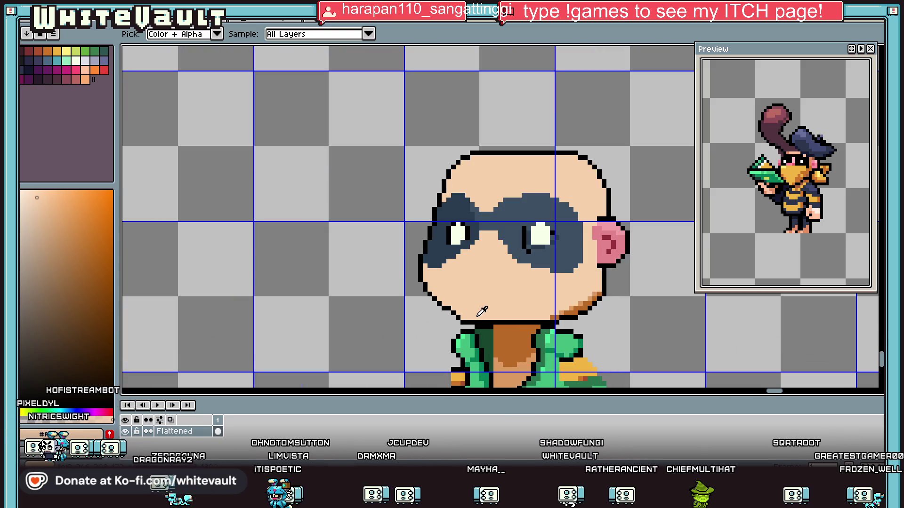
{"action": "scroll", "coordinate": [470, 309], "scroll_direction": "up", "scroll_amount": 2}
{"action": "left_click", "coordinate": [447, 300]}
{"action": "left_click_drag", "start_coordinate": [424, 296], "coordinate": [444, 316]}
{"action": "left_click", "coordinate": [410, 293], "text": "alt"}
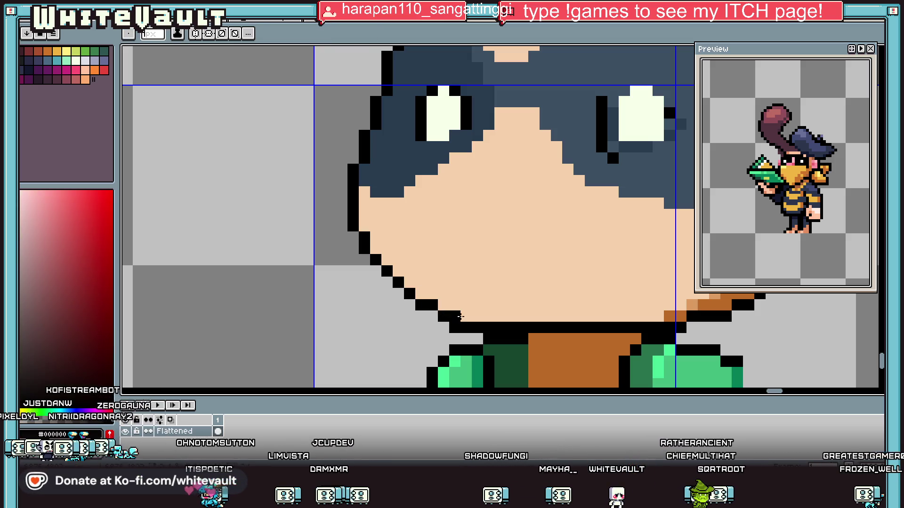
{"action": "key", "text": "alt"}
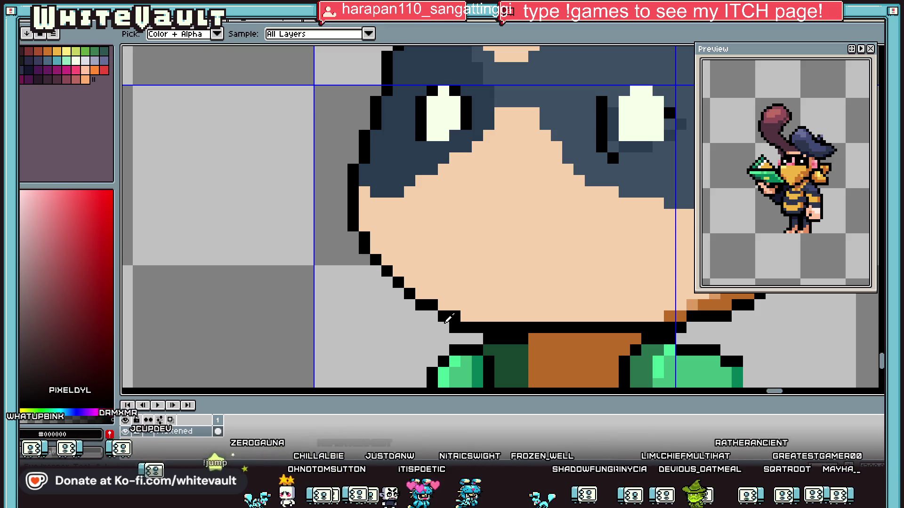
{"action": "scroll", "coordinate": [397, 305], "scroll_direction": "down", "scroll_amount": 4}
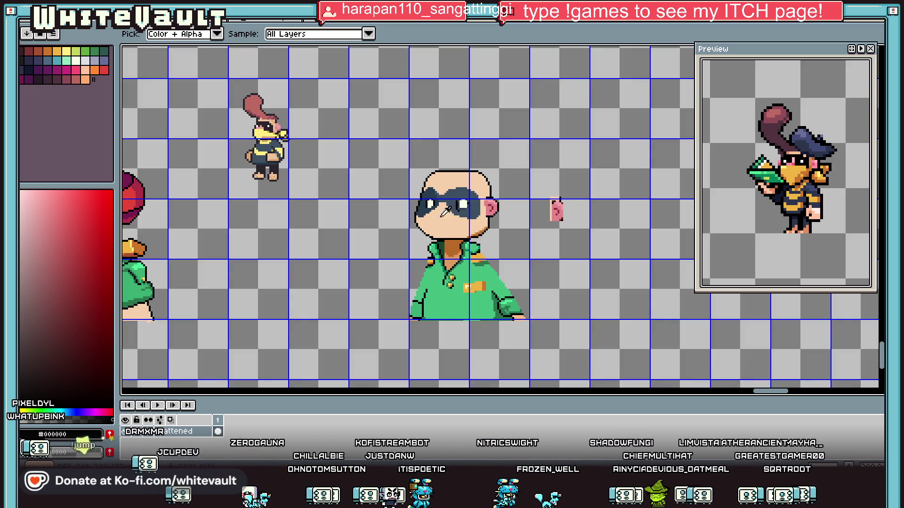
- Paint the stray chin outline pixels over with skin colour
{"action": "scroll", "coordinate": [445, 212], "scroll_direction": "up", "scroll_amount": 3}
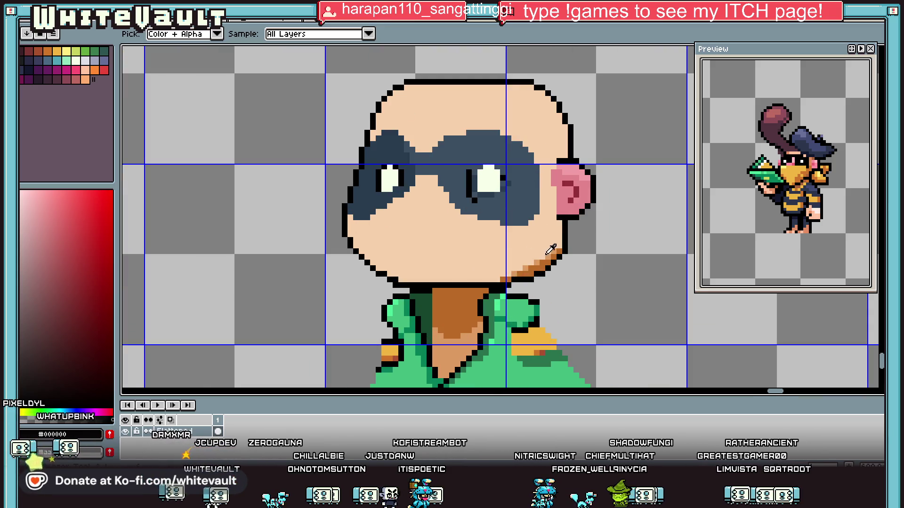
{"action": "left_click", "coordinate": [548, 253]}
{"action": "scroll", "coordinate": [548, 253], "scroll_direction": "up", "scroll_amount": 3}
{"action": "mouse_move", "coordinate": [541, 248]}
{"action": "left_mouse_down"}
{"action": "mouse_move", "coordinate": [466, 294]}
{"action": "mouse_move", "coordinate": [512, 297]}
{"action": "mouse_move", "coordinate": [406, 324]}
{"action": "left_mouse_up"}
{"action": "scroll", "coordinate": [406, 324], "scroll_direction": "down", "scroll_amount": 5}
- Extend the left cheek's black outline downward
{"action": "key", "text": "i"}
{"action": "scroll", "coordinate": [362, 259], "scroll_direction": "up", "scroll_amount": 3}
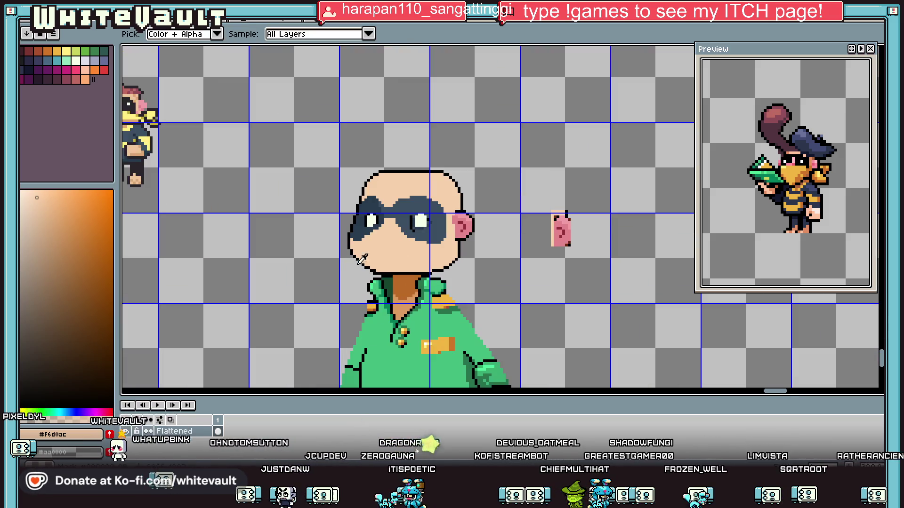
{"action": "scroll", "coordinate": [400, 234], "scroll_direction": "up", "scroll_amount": 1}
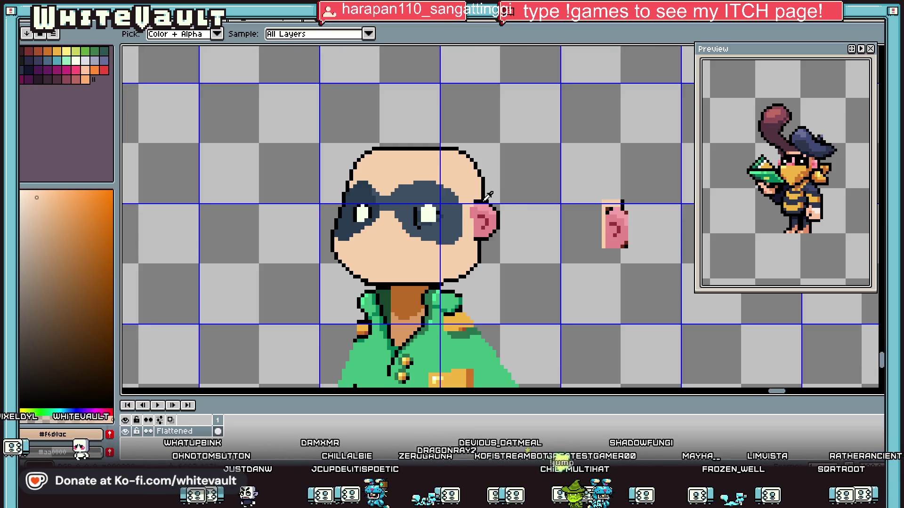
{"action": "left_click", "coordinate": [485, 200], "text": "alt"}
{"action": "scroll", "coordinate": [333, 197], "scroll_direction": "up", "scroll_amount": 1}
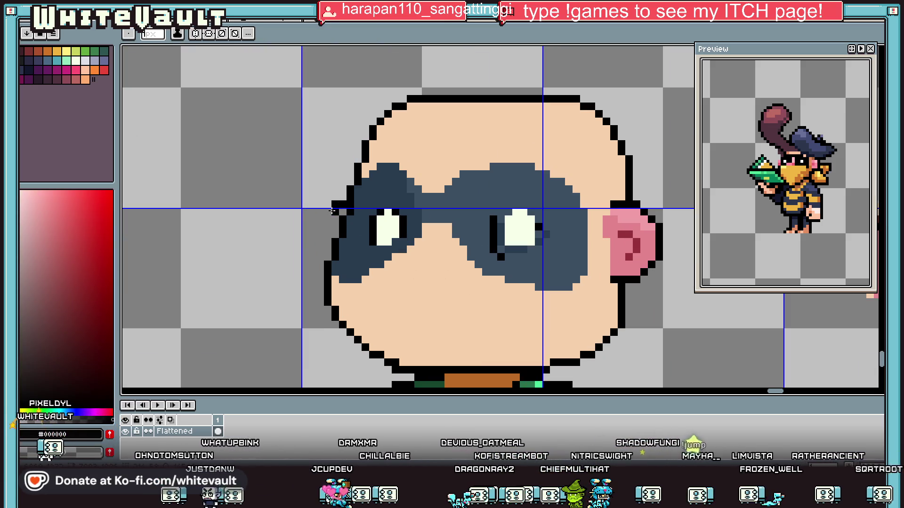
{"action": "mouse_move", "coordinate": [320, 232]}
{"action": "left_mouse_down"}
{"action": "mouse_move", "coordinate": [324, 258]}
{"action": "mouse_move", "coordinate": [313, 258]}
{"action": "left_mouse_up"}
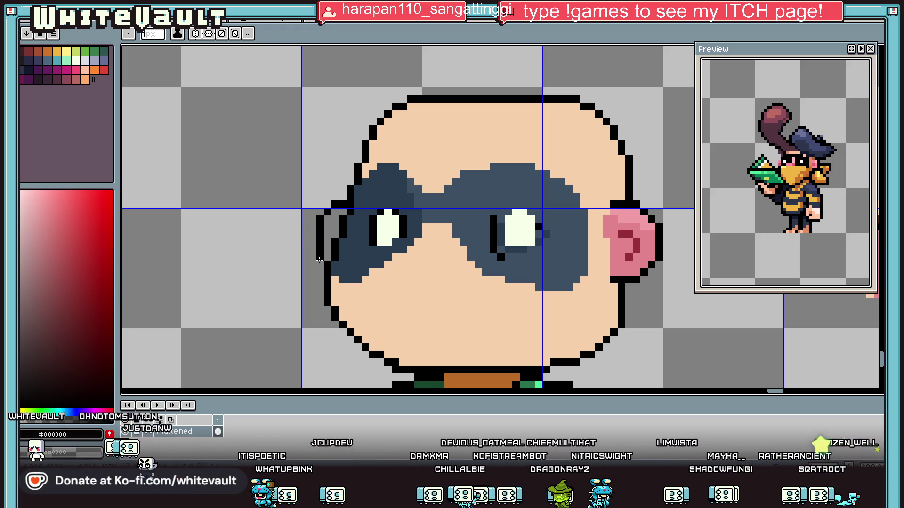
- Paint a pink ear on the left side of the head
{"action": "key", "text": "alt"}
{"action": "mouse_move", "coordinate": [342, 220]}
{"action": "left_mouse_down"}
{"action": "mouse_move", "coordinate": [330, 222]}
{"action": "mouse_move", "coordinate": [329, 255]}
{"action": "left_mouse_up"}
{"action": "scroll", "coordinate": [631, 228], "scroll_direction": "down", "scroll_amount": 3}
{"action": "scroll", "coordinate": [477, 223], "scroll_direction": "up", "scroll_amount": 2}
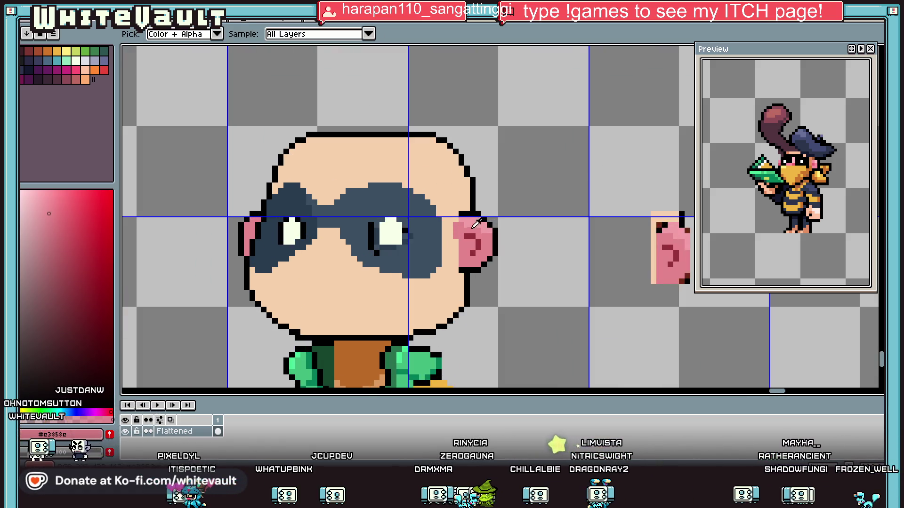
- Fill the left ear's inner area with the right ear's dark red
{"action": "left_click", "coordinate": [689, 228]}
{"action": "key", "text": "f"}
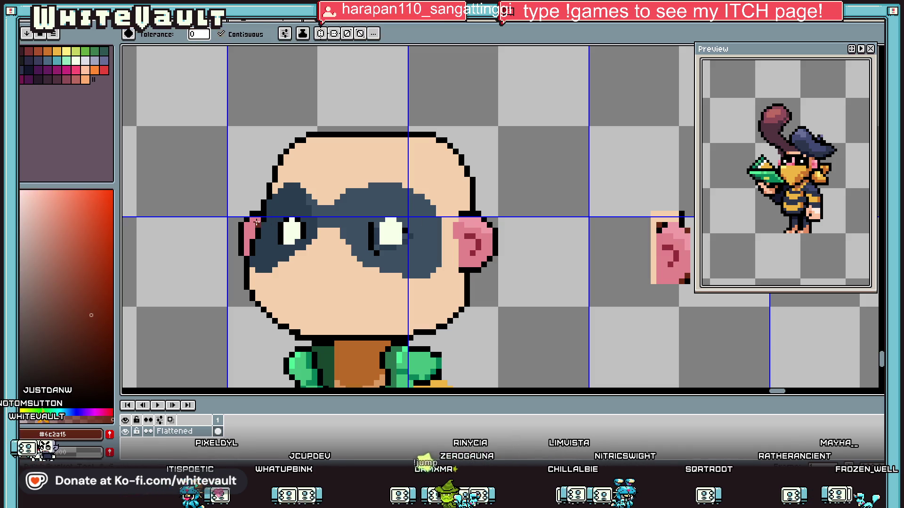
{"action": "scroll", "coordinate": [256, 220], "scroll_direction": "down", "scroll_amount": 3}
{"action": "key", "text": "i"}
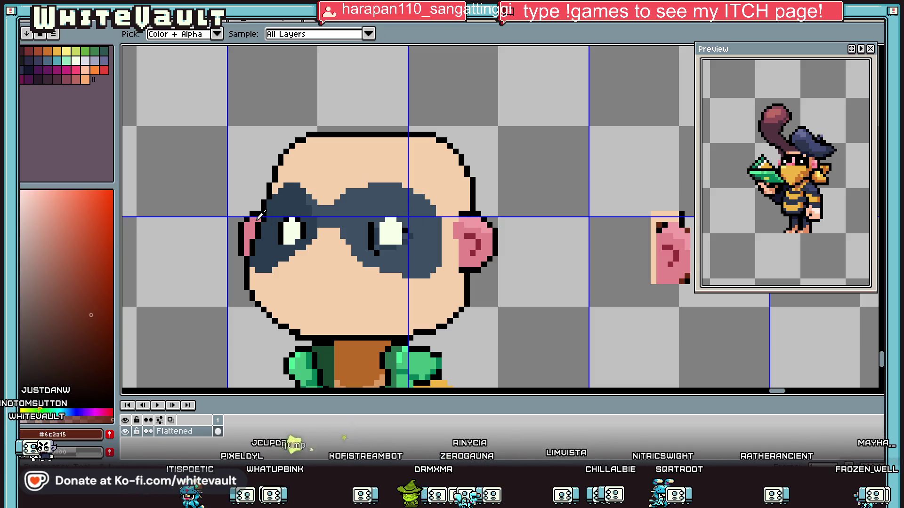
{"action": "scroll", "coordinate": [522, 238], "scroll_direction": "up", "scroll_amount": 4}
{"action": "left_click", "coordinate": [537, 230]}
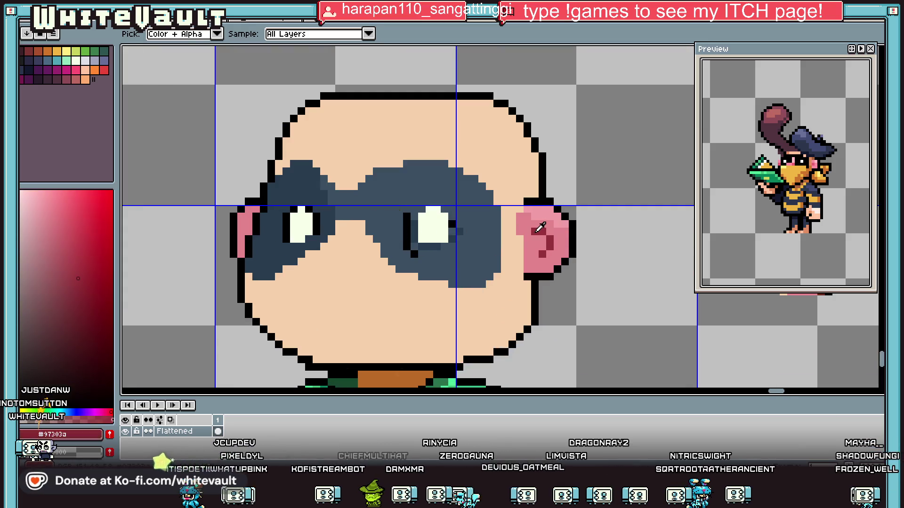
{"action": "key", "text": "f"}
{"action": "left_click", "coordinate": [242, 230]}
{"action": "scroll", "coordinate": [241, 231], "scroll_direction": "down", "scroll_amount": 4}
{"action": "scroll", "coordinate": [267, 239], "scroll_direction": "up", "scroll_amount": 2}
{"action": "key", "text": "i"}
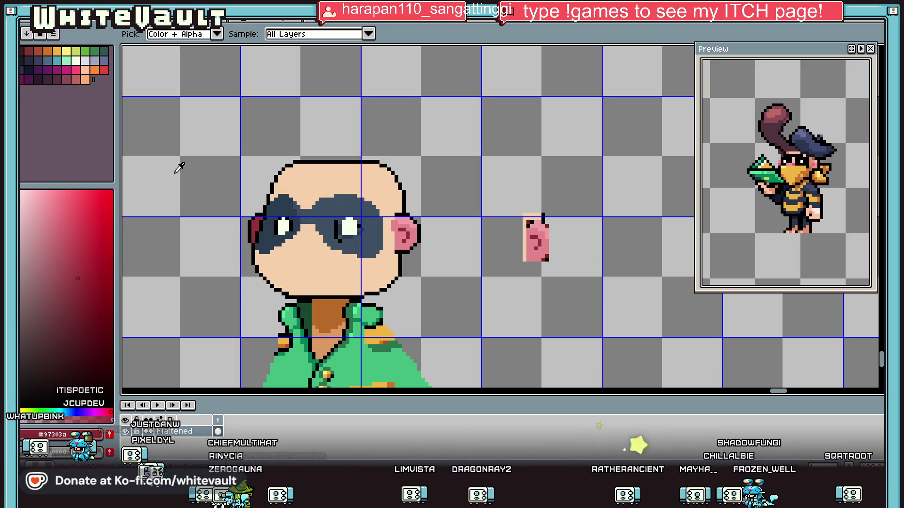
- Draw a black horizontal mouth line across the lower face
{"action": "scroll", "coordinate": [323, 213], "scroll_direction": "down", "scroll_amount": 1}
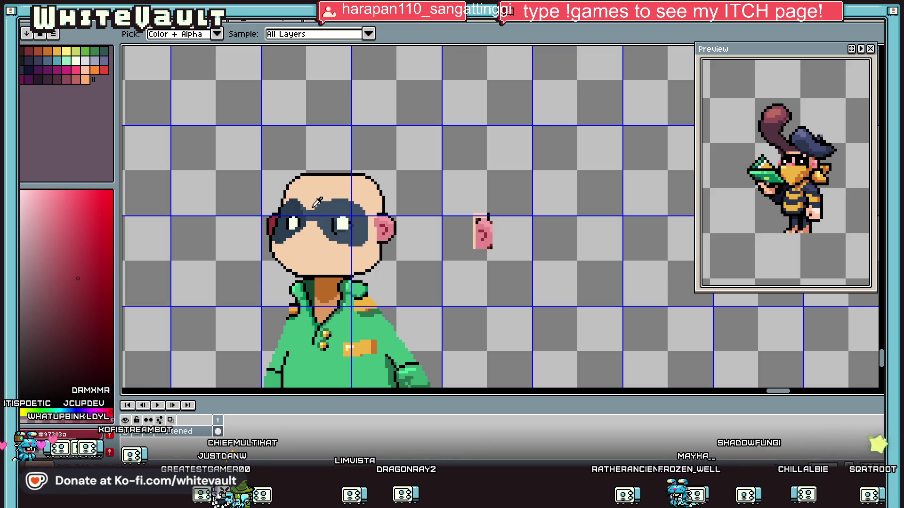
{"action": "scroll", "coordinate": [252, 163], "scroll_direction": "up", "scroll_amount": 1}
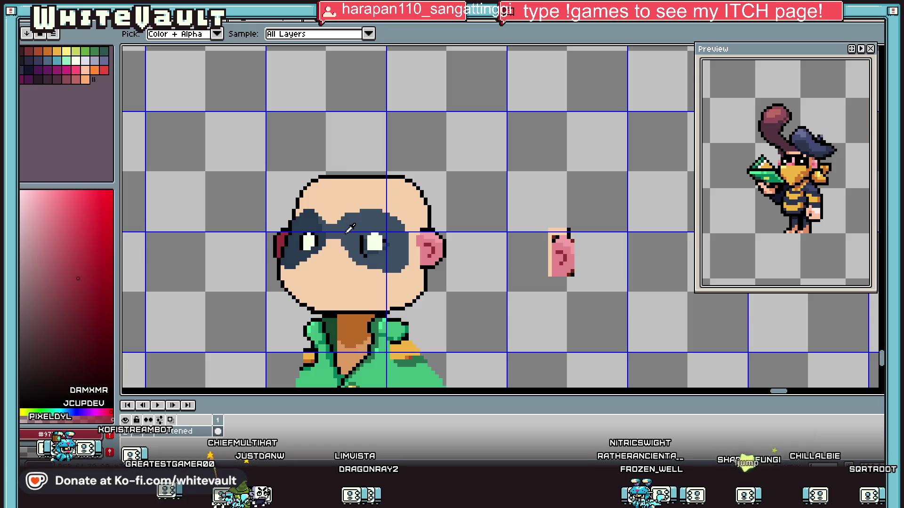
{"action": "scroll", "coordinate": [326, 263], "scroll_direction": "up", "scroll_amount": 2}
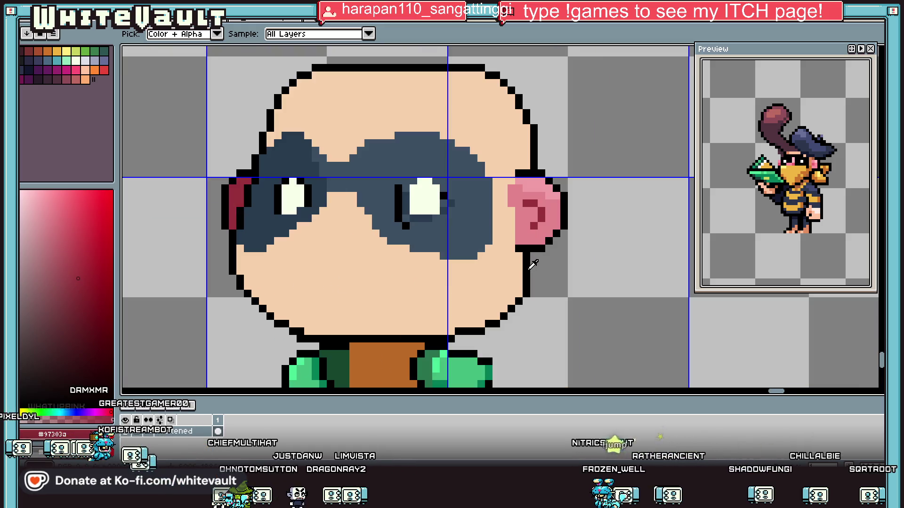
{"action": "left_click_drag", "start_coordinate": [314, 279], "coordinate": [383, 279]}
- Eyedrop the pink from another character and paint blush pixels on the cheeks
{"action": "key", "text": "i"}
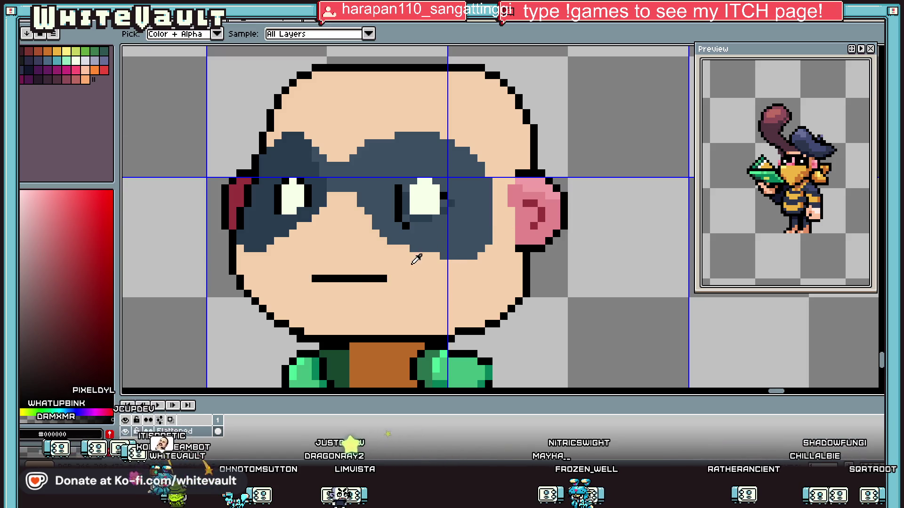
{"action": "scroll", "coordinate": [355, 255], "scroll_direction": "down", "scroll_amount": 5}
{"action": "scroll", "coordinate": [212, 236], "scroll_direction": "down", "scroll_amount": 3}
{"action": "scroll", "coordinate": [167, 236], "scroll_direction": "up", "scroll_amount": 4}
{"action": "left_click", "coordinate": [167, 237]}
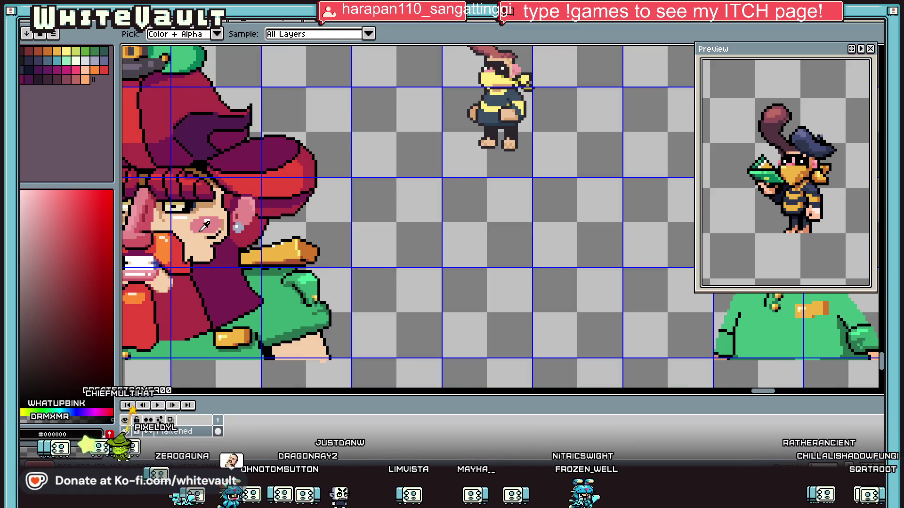
{"action": "scroll", "coordinate": [447, 234], "scroll_direction": "down", "scroll_amount": 3}
{"action": "scroll", "coordinate": [449, 230], "scroll_direction": "down", "scroll_amount": 1}
{"action": "scroll", "coordinate": [471, 221], "scroll_direction": "up", "scroll_amount": 6}
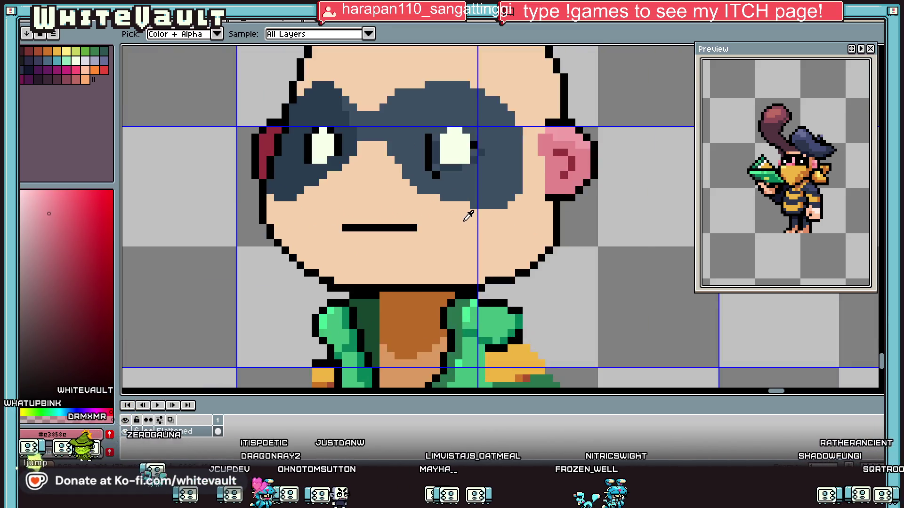
{"action": "key", "text": "b"}
{"action": "mouse_move", "coordinate": [516, 209]}
{"action": "left_mouse_down"}
{"action": "mouse_move", "coordinate": [548, 206]}
{"action": "mouse_move", "coordinate": [560, 190]}
{"action": "mouse_move", "coordinate": [576, 221]}
{"action": "left_mouse_up"}
{"action": "left_click", "coordinate": [530, 225]}
{"action": "key", "text": "ctrl+z"}
{"action": "left_click", "coordinate": [520, 225]}
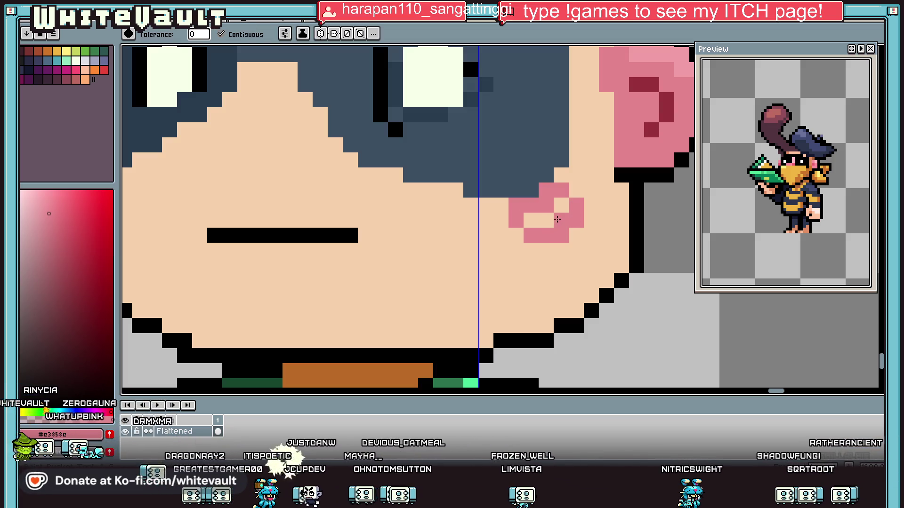
{"action": "left_click", "coordinate": [541, 219]}
- Sample brown from the neck and add brown pixels at the mouth's right end
{"action": "scroll", "coordinate": [542, 219], "scroll_direction": "down", "scroll_amount": 3}
{"action": "scroll", "coordinate": [405, 214], "scroll_direction": "up", "scroll_amount": 3}
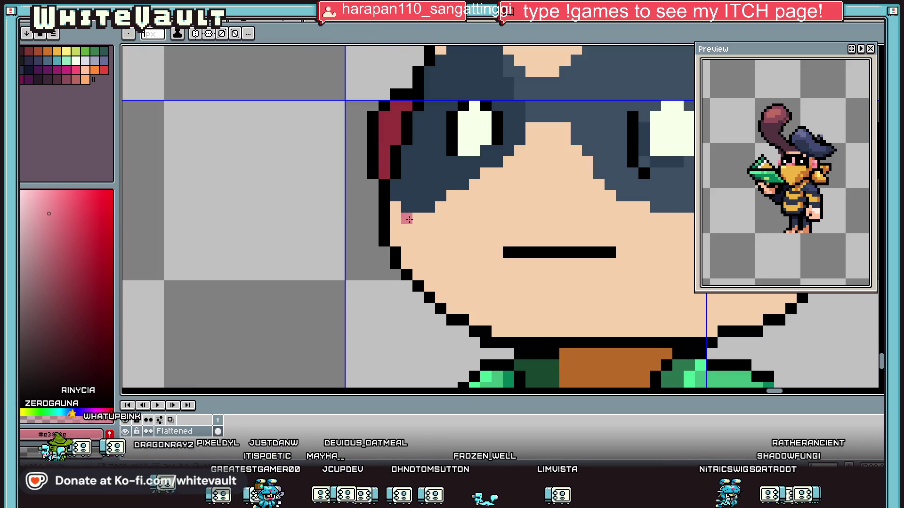
{"action": "scroll", "coordinate": [409, 220], "scroll_direction": "down", "scroll_amount": 4}
{"action": "key", "text": "i"}
{"action": "scroll", "coordinate": [474, 229], "scroll_direction": "up", "scroll_amount": 3}
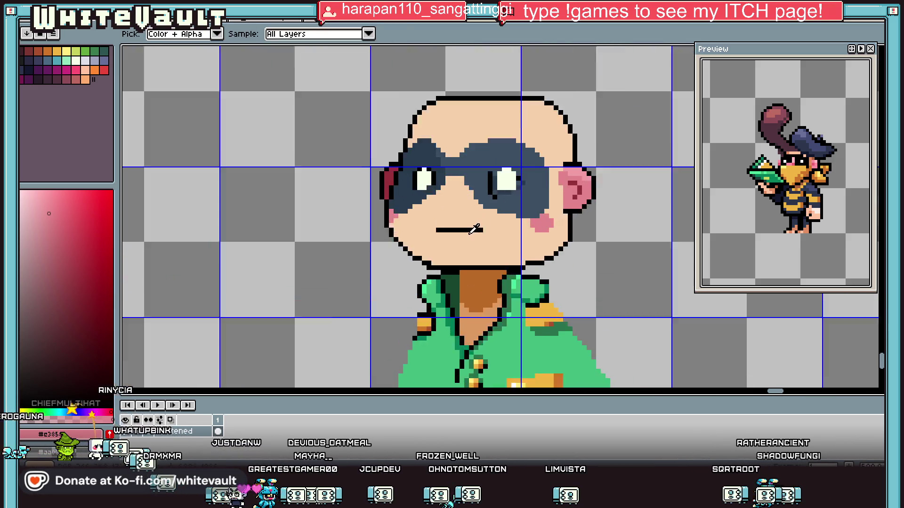
{"action": "left_click", "coordinate": [492, 290]}
{"action": "key", "text": "b"}
{"action": "scroll", "coordinate": [476, 226], "scroll_direction": "up", "scroll_amount": 2}
{"action": "left_click_drag", "start_coordinate": [491, 224], "coordinate": [477, 225]}
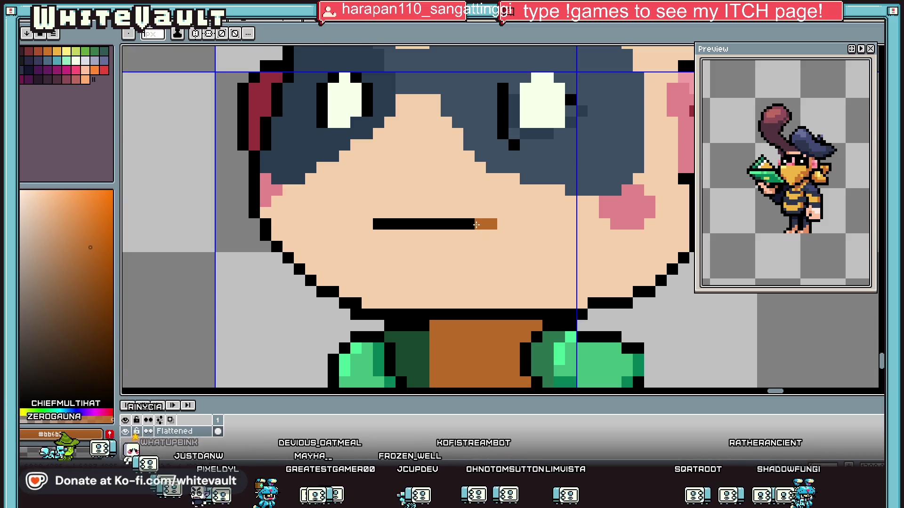
{"action": "key", "text": "i"}
{"action": "scroll", "coordinate": [477, 225], "scroll_direction": "down", "scroll_amount": 5}
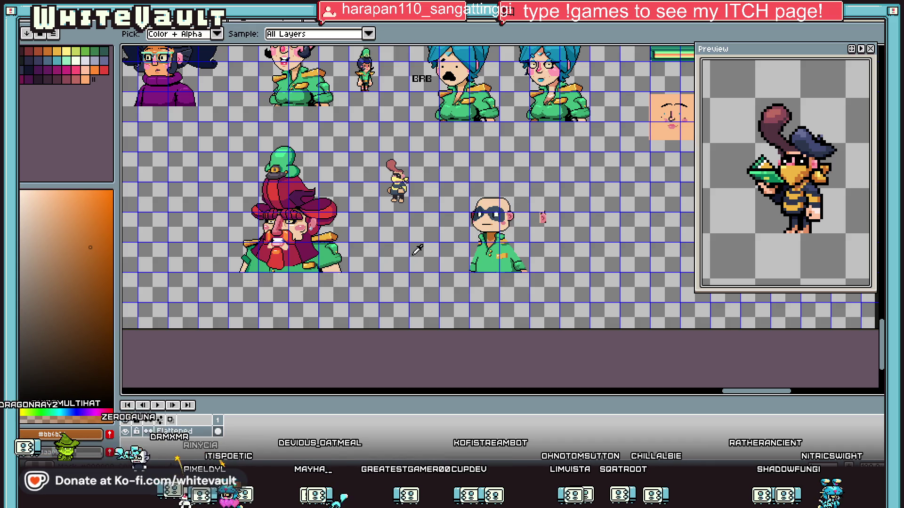
- Select the bald upper head with the rectangular marquee, reposition it and commit the move
{"action": "scroll", "coordinate": [436, 248], "scroll_direction": "down", "scroll_amount": 2}
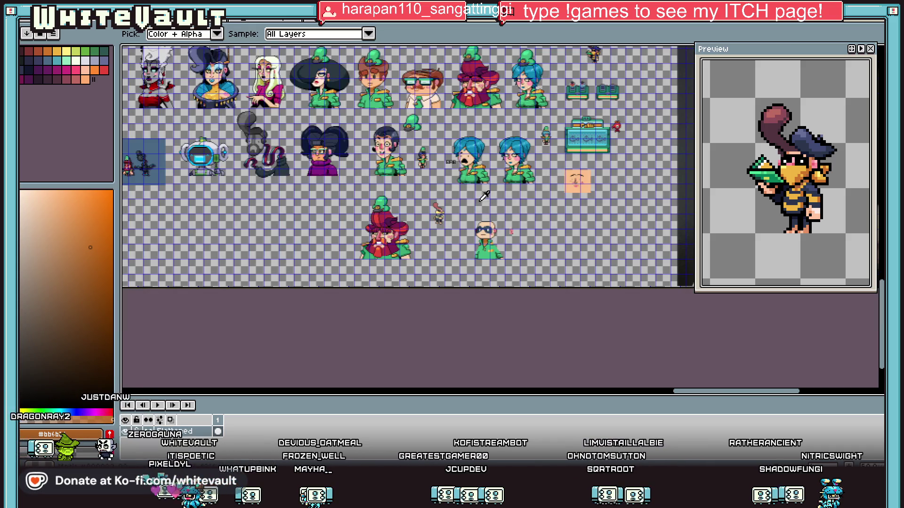
{"action": "scroll", "coordinate": [461, 183], "scroll_direction": "up", "scroll_amount": 2}
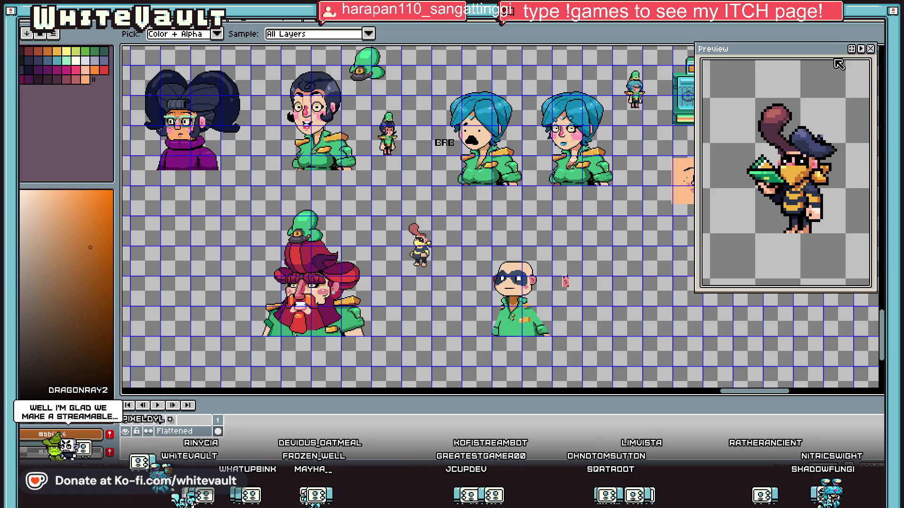
{"action": "key", "text": "m"}
{"action": "mouse_move", "coordinate": [472, 247]}
{"action": "left_mouse_down"}
{"action": "mouse_move", "coordinate": [549, 301]}
{"action": "mouse_move", "coordinate": [338, 309]}
{"action": "mouse_move", "coordinate": [429, 132]}
{"action": "mouse_move", "coordinate": [488, 150]}
{"action": "mouse_move", "coordinate": [489, 141]}
{"action": "left_mouse_up"}
{"action": "scroll", "coordinate": [490, 141], "scroll_direction": "up", "scroll_amount": 1}
{"action": "scroll", "coordinate": [489, 141], "scroll_direction": "down", "scroll_amount": 1}
{"action": "scroll", "coordinate": [490, 141], "scroll_direction": "left", "scroll_amount": 5}
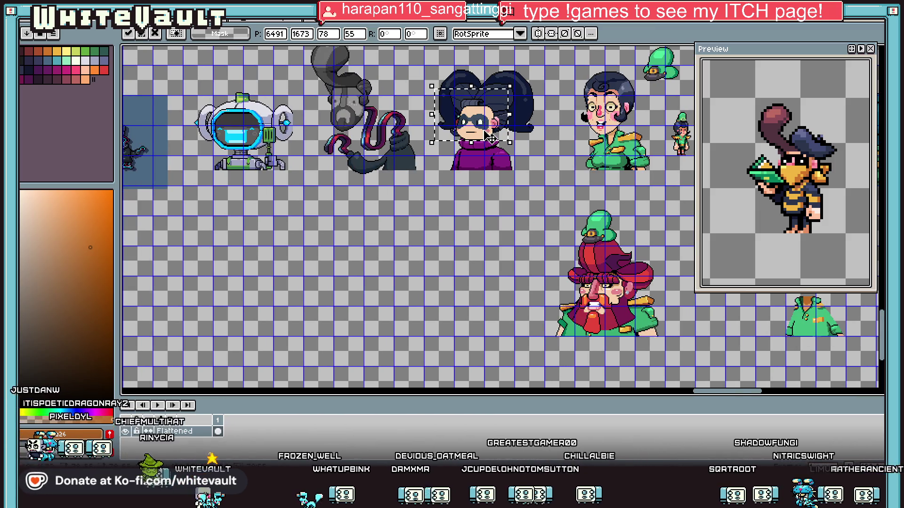
{"action": "scroll", "coordinate": [490, 137], "scroll_direction": "down", "scroll_amount": 1}
{"action": "scroll", "coordinate": [490, 136], "scroll_direction": "up", "scroll_amount": 3}
{"action": "mouse_move", "coordinate": [516, 62]}
{"action": "left_mouse_down"}
{"action": "mouse_move", "coordinate": [533, 134]}
{"action": "mouse_move", "coordinate": [429, 129]}
{"action": "mouse_move", "coordinate": [678, 263]}
{"action": "mouse_move", "coordinate": [657, 253]}
{"action": "left_mouse_up"}
{"action": "key", "text": "Return"}
{"action": "scroll", "coordinate": [446, 174], "scroll_direction": "up", "scroll_amount": 5}
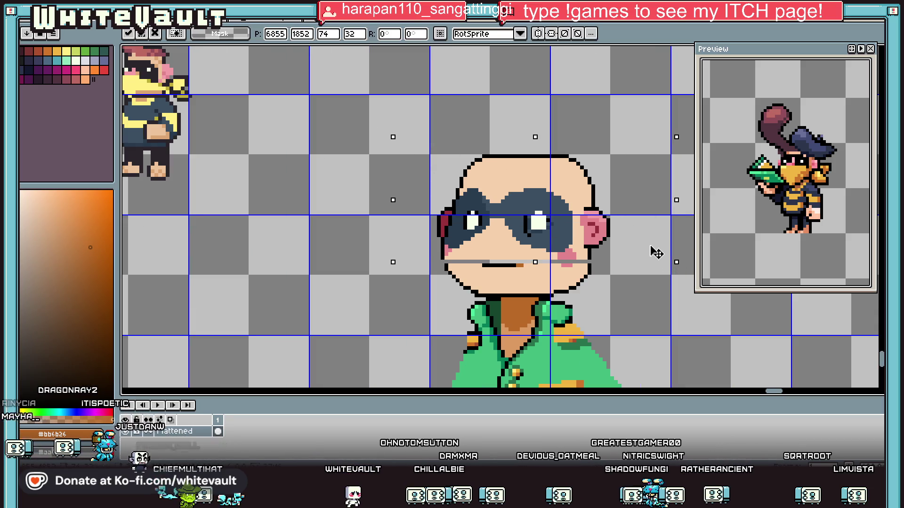
{"action": "key", "text": "Return"}
- Select the lower-left face block and shift it one pixel left
{"action": "scroll", "coordinate": [498, 268], "scroll_direction": "up", "scroll_amount": 1}
{"action": "mouse_move", "coordinate": [408, 258]}
{"action": "left_mouse_down"}
{"action": "mouse_move", "coordinate": [503, 316]}
{"action": "mouse_move", "coordinate": [505, 301]}
{"action": "left_mouse_up"}
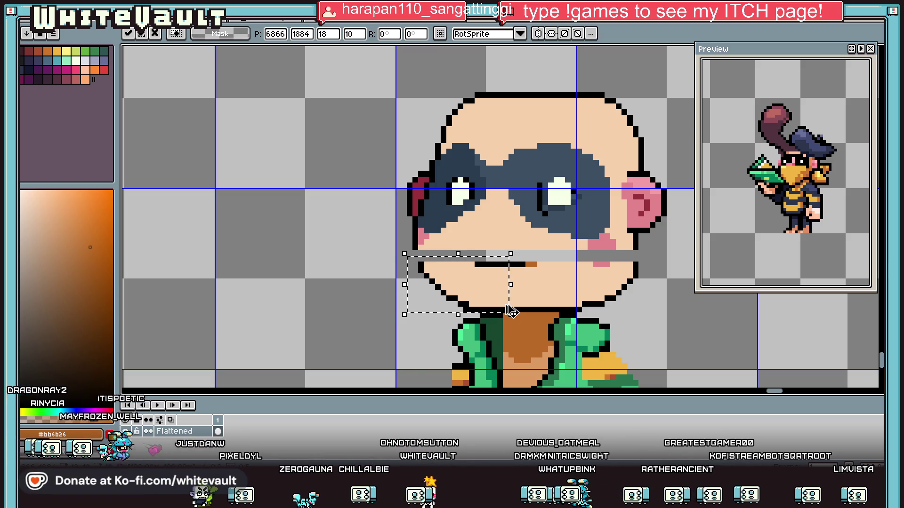
{"action": "key", "text": "Return"}
{"action": "key", "text": "Left"}
{"action": "key", "text": "ctrl+d"}
{"action": "key", "text": "b"}
{"action": "scroll", "coordinate": [413, 254], "scroll_direction": "up", "scroll_amount": 2}
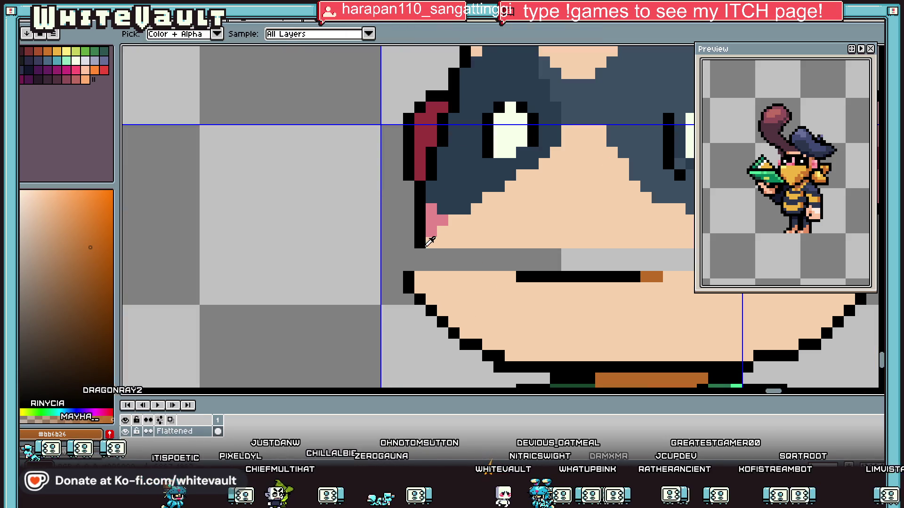
- Fill the blank row across the face with the skin tone
{"action": "left_click", "coordinate": [422, 245], "text": "alt"}
{"action": "left_click", "coordinate": [409, 265]}
{"action": "key", "text": "i"}
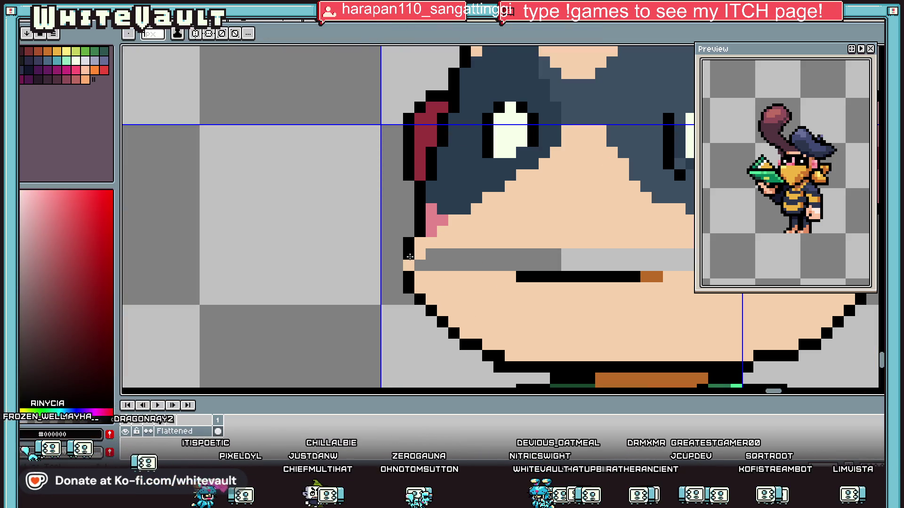
{"action": "scroll", "coordinate": [575, 270], "scroll_direction": "down", "scroll_amount": 3}
{"action": "left_click", "coordinate": [668, 256]}
{"action": "scroll", "coordinate": [671, 257], "scroll_direction": "up", "scroll_amount": 1}
{"action": "key", "text": "l"}
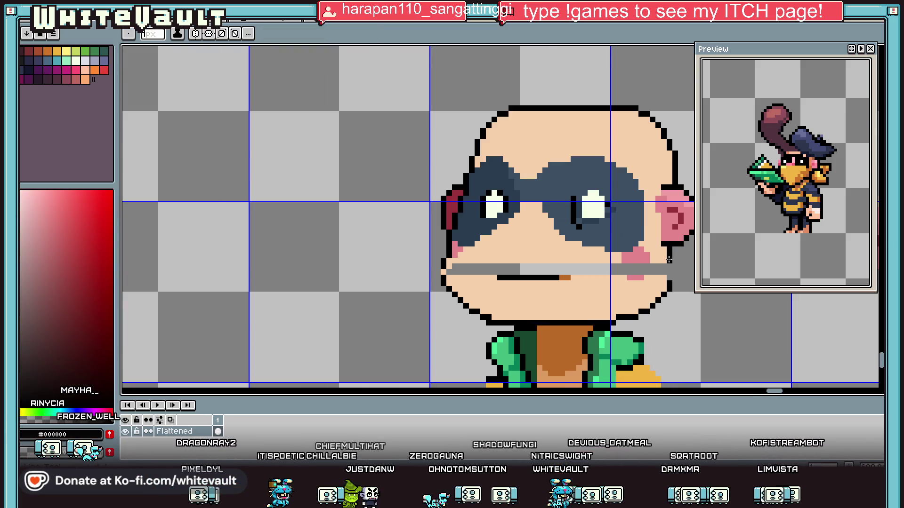
{"action": "left_click", "coordinate": [646, 262], "text": "alt"}
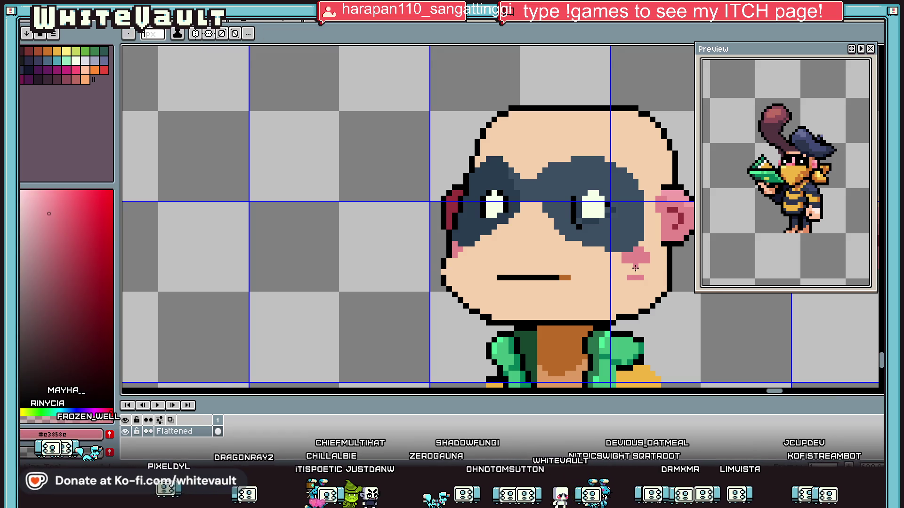
{"action": "scroll", "coordinate": [649, 266], "scroll_direction": "up", "scroll_amount": 1}
{"action": "left_click", "coordinate": [666, 281], "text": "alt"}
{"action": "left_click_drag", "start_coordinate": [651, 287], "coordinate": [619, 287]}
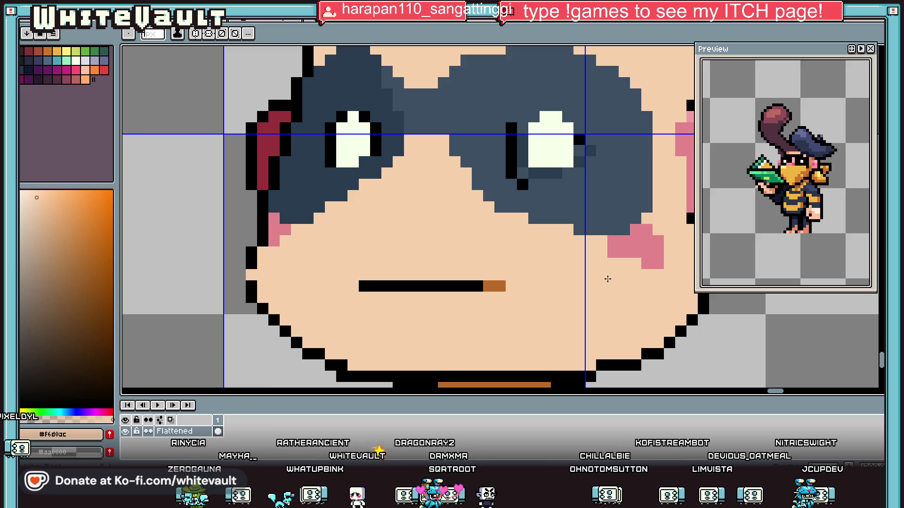
- Select the lower middle of the face and nudge it one pixel right
{"action": "scroll", "coordinate": [608, 279], "scroll_direction": "down", "scroll_amount": 3}
{"action": "scroll", "coordinate": [498, 274], "scroll_direction": "up", "scroll_amount": 1}
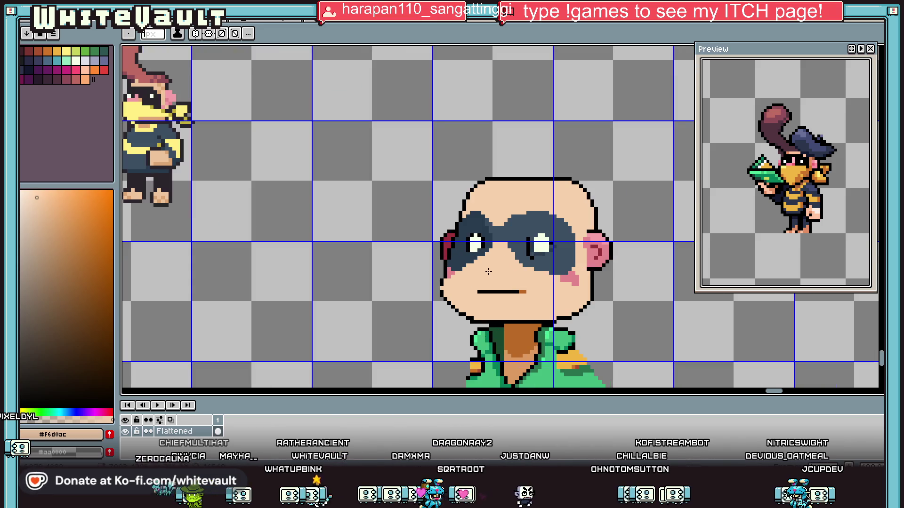
{"action": "left_click", "coordinate": [879, 52]}
{"action": "scroll", "coordinate": [436, 288], "scroll_direction": "up", "scroll_amount": 1}
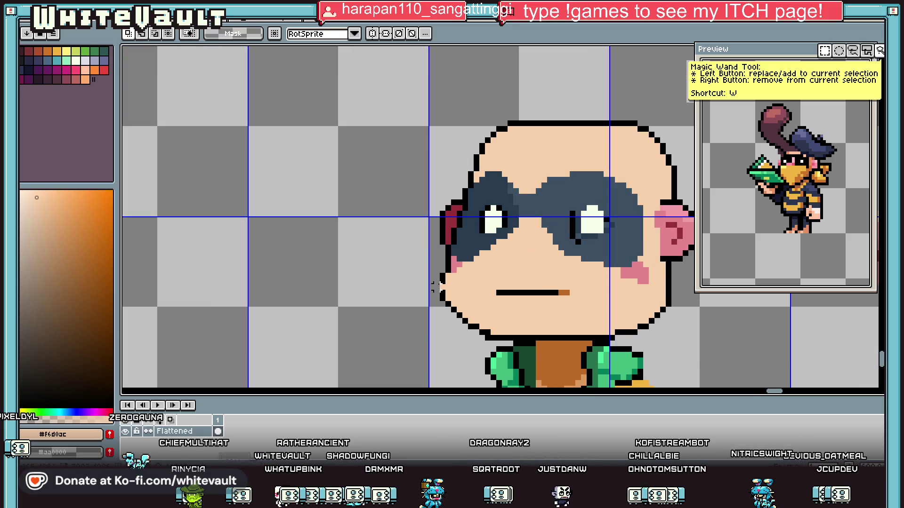
{"action": "mouse_move", "coordinate": [432, 259]}
{"action": "left_mouse_down"}
{"action": "mouse_move", "coordinate": [480, 330]}
{"action": "mouse_move", "coordinate": [504, 343]}
{"action": "mouse_move", "coordinate": [526, 337]}
{"action": "left_mouse_up"}
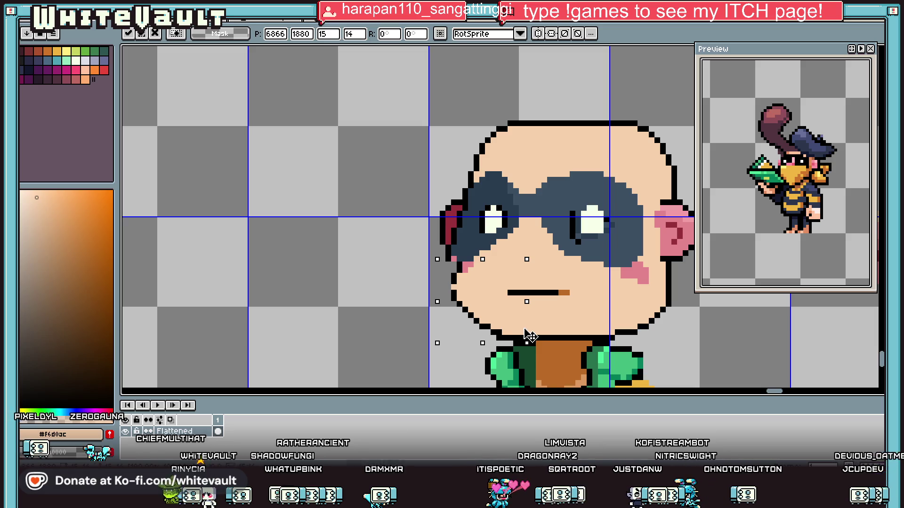
{"action": "key", "text": "ctrl+d"}
- Redraw the left face outline one pixel further left with pink beside it
{"action": "key", "text": "i"}
{"action": "scroll", "coordinate": [433, 273], "scroll_direction": "up", "scroll_amount": 1}
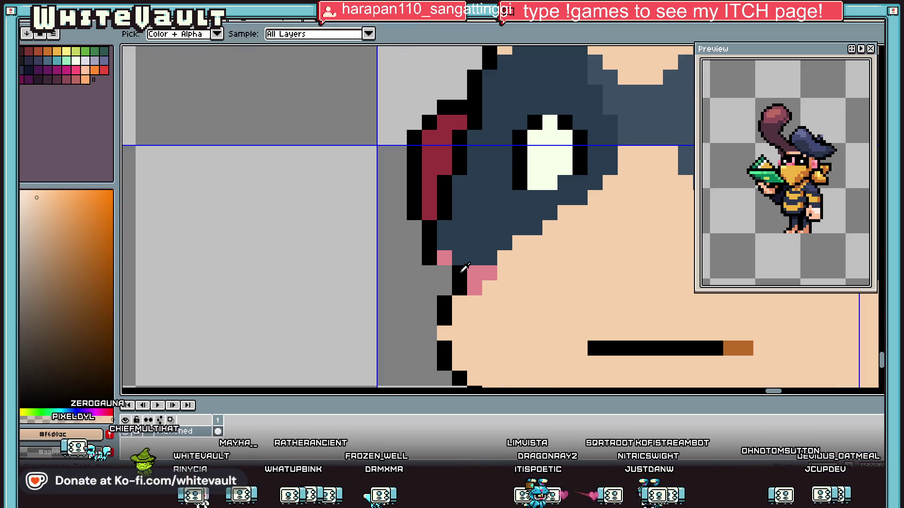
{"action": "left_click", "coordinate": [433, 273]}
{"action": "left_click", "coordinate": [430, 287]}
{"action": "left_click", "coordinate": [444, 273]}
{"action": "left_click", "coordinate": [485, 273], "text": "alt"}
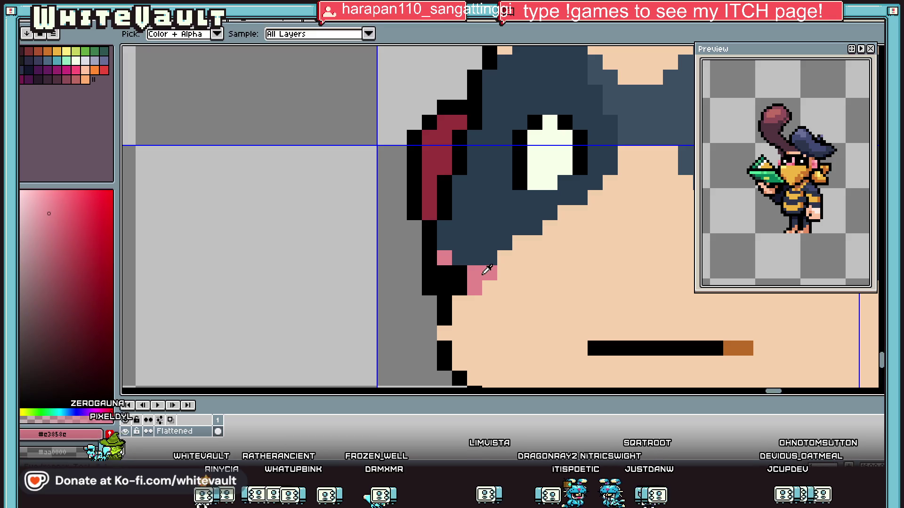
{"action": "left_click", "coordinate": [459, 287]}
{"action": "scroll", "coordinate": [452, 283], "scroll_direction": "down", "scroll_amount": 3}
{"action": "scroll", "coordinate": [452, 283], "scroll_direction": "up", "scroll_amount": 2}
{"action": "key", "text": "i"}
{"action": "left_click", "coordinate": [453, 285]}
{"action": "scroll", "coordinate": [535, 292], "scroll_direction": "down", "scroll_amount": 3}
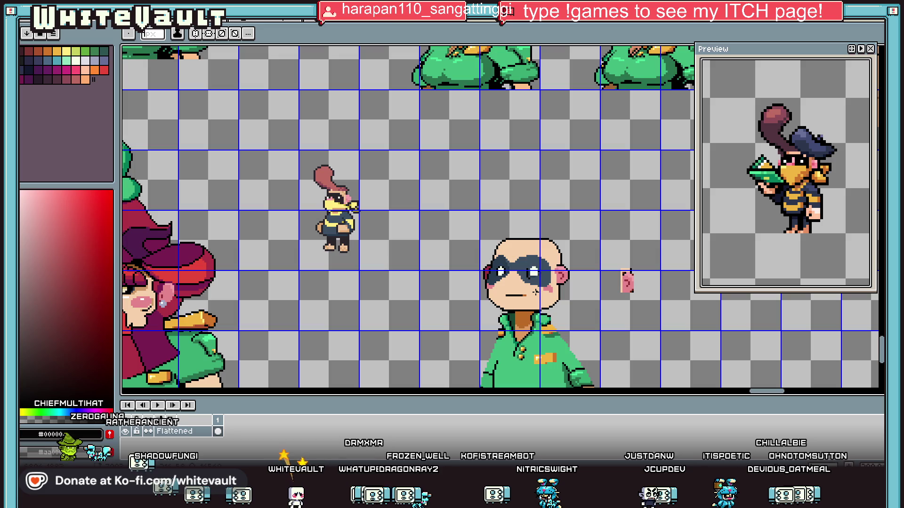
- Extend the slate-blue mask up by one row along its top
{"action": "key", "text": "i"}
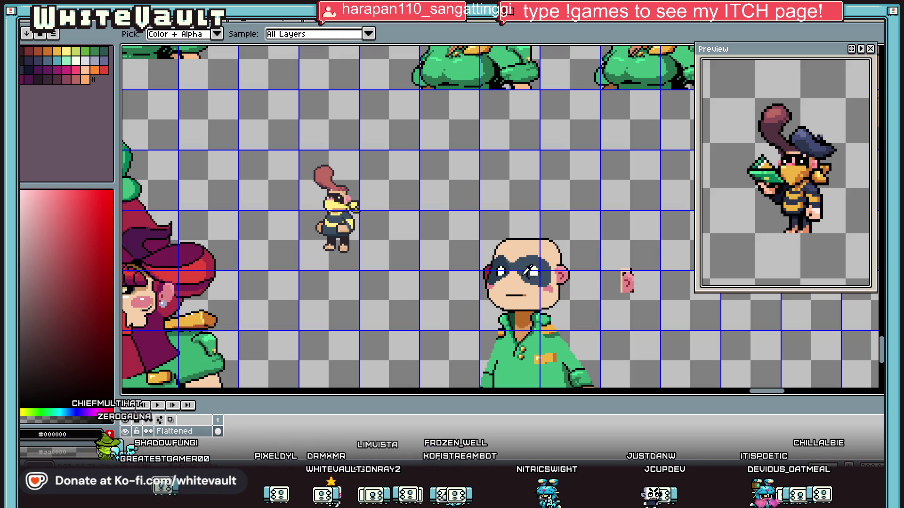
{"action": "scroll", "coordinate": [531, 271], "scroll_direction": "up", "scroll_amount": 2}
{"action": "left_click", "coordinate": [581, 213]}
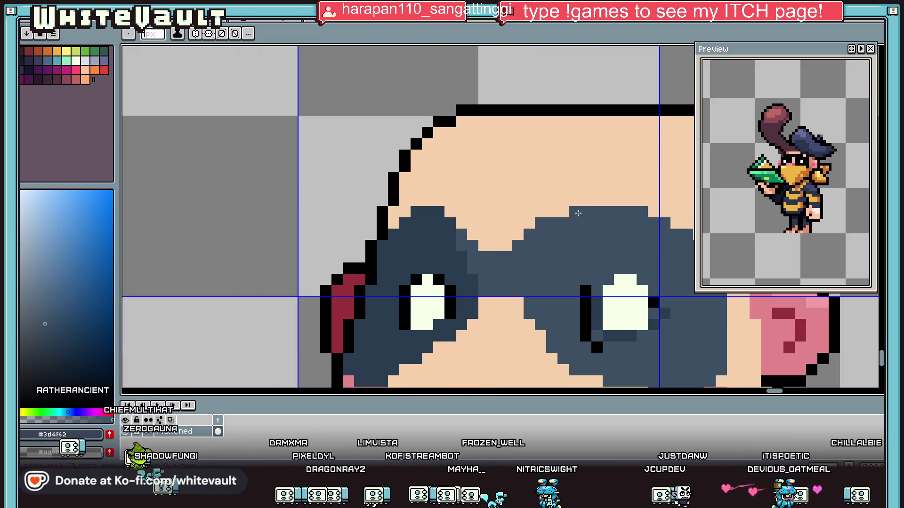
{"action": "mouse_move", "coordinate": [607, 201]}
{"action": "left_mouse_down"}
{"action": "mouse_move", "coordinate": [596, 201]}
{"action": "mouse_move", "coordinate": [657, 202]}
{"action": "left_mouse_up"}
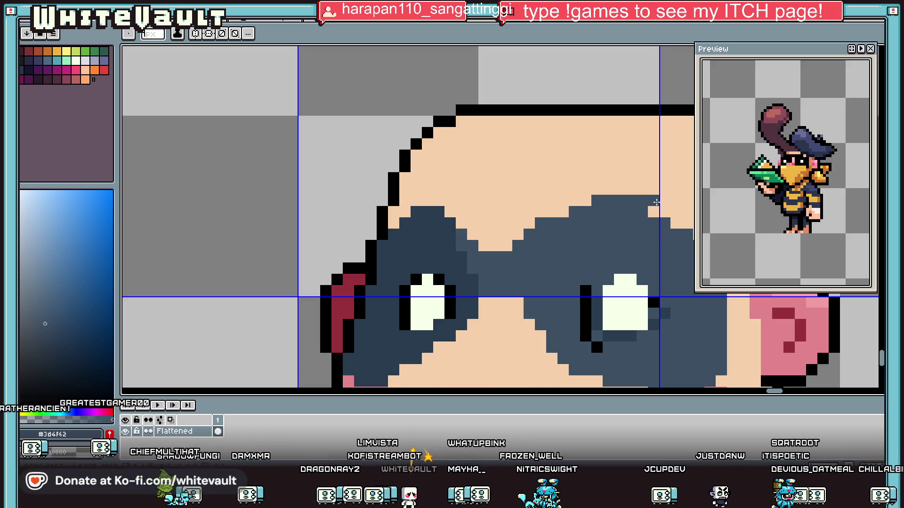
{"action": "scroll", "coordinate": [658, 215], "scroll_direction": "down", "scroll_amount": 3}
{"action": "scroll", "coordinate": [673, 215], "scroll_direction": "up", "scroll_amount": 2}
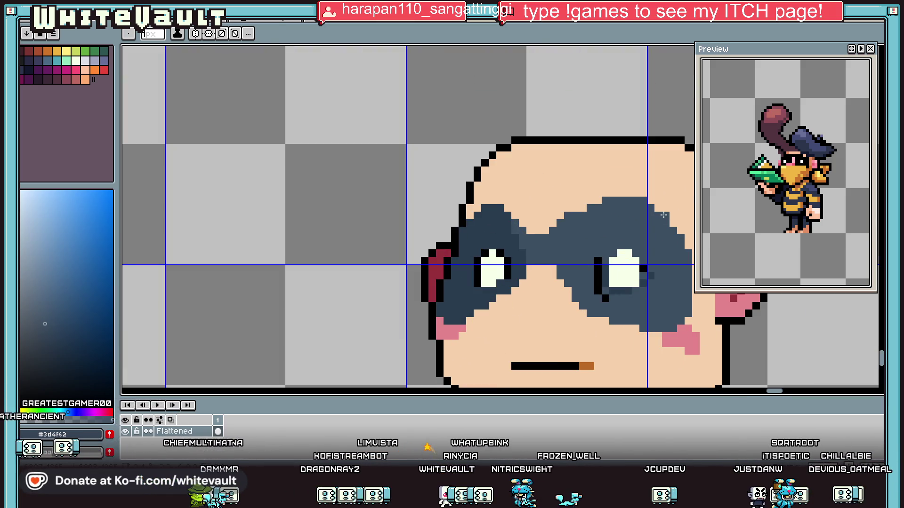
{"action": "scroll", "coordinate": [656, 215], "scroll_direction": "down", "scroll_amount": 3}
{"action": "scroll", "coordinate": [666, 283], "scroll_direction": "up", "scroll_amount": 3}
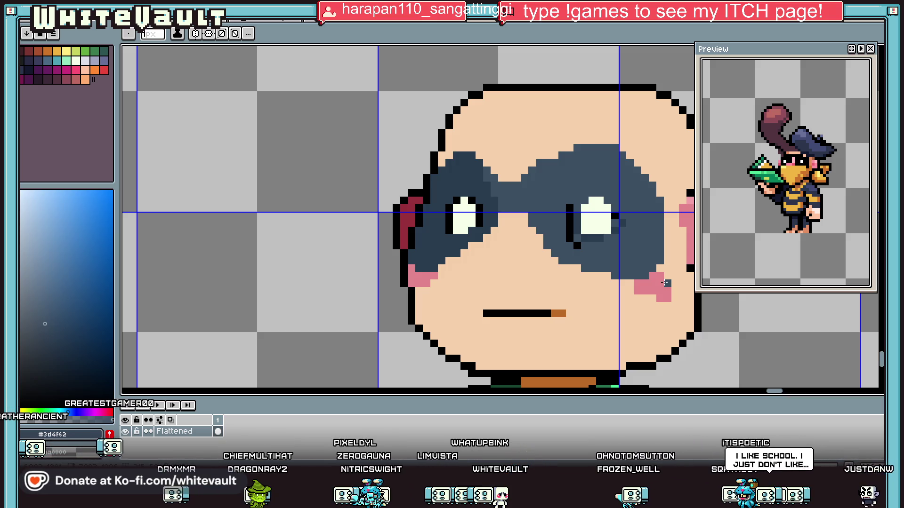
{"action": "scroll", "coordinate": [513, 182], "scroll_direction": "down", "scroll_amount": 4}
{"action": "scroll", "coordinate": [565, 223], "scroll_direction": "up", "scroll_amount": 3}
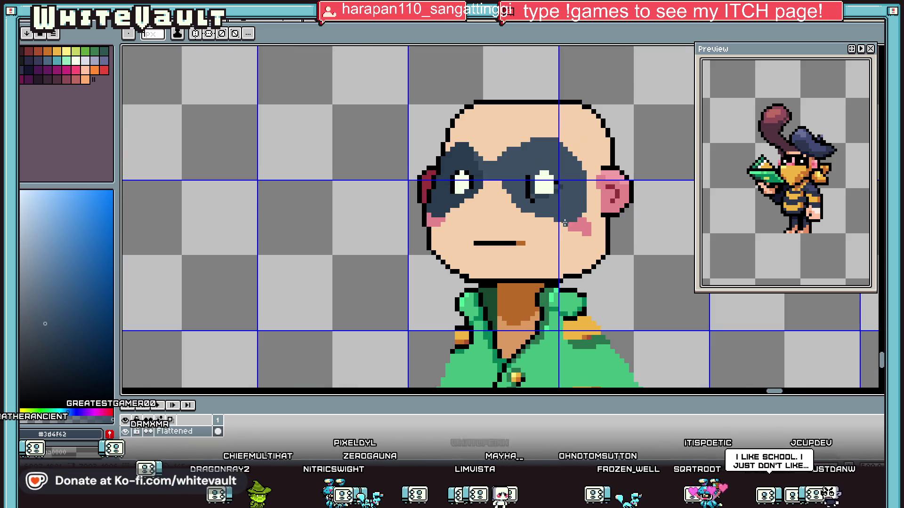
- Sample the ear pink and outline the blush shape under the left eye
{"action": "key", "text": "i"}
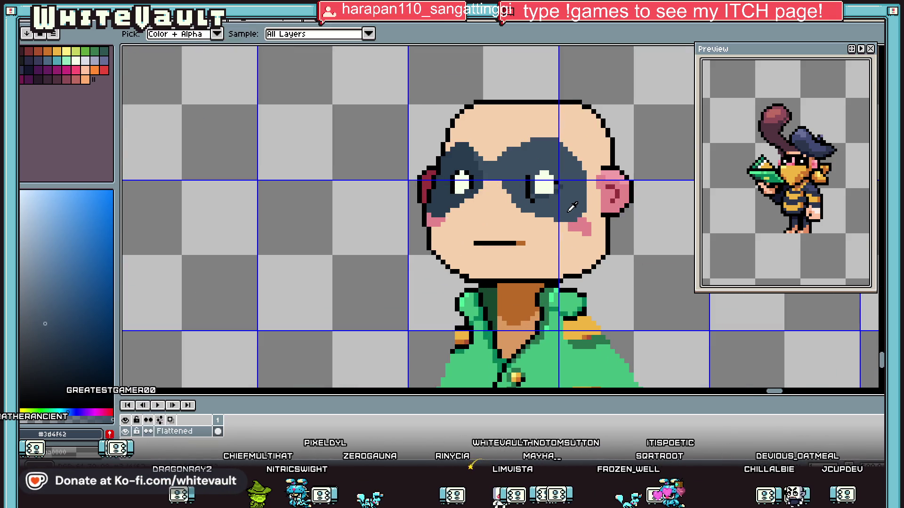
{"action": "left_click", "coordinate": [626, 184]}
{"action": "key", "text": "b"}
{"action": "scroll", "coordinate": [466, 193], "scroll_direction": "up", "scroll_amount": 5}
{"action": "left_click", "coordinate": [454, 192]}
{"action": "mouse_move", "coordinate": [454, 191]}
{"action": "left_mouse_down"}
{"action": "mouse_move", "coordinate": [405, 192]}
{"action": "mouse_move", "coordinate": [391, 207]}
{"action": "mouse_move", "coordinate": [374, 207]}
{"action": "mouse_move", "coordinate": [376, 231]}
{"action": "mouse_move", "coordinate": [468, 252]}
{"action": "mouse_move", "coordinate": [481, 243]}
{"action": "mouse_move", "coordinate": [482, 191]}
{"action": "left_mouse_up"}
- Bucket-fill the left cheek blush outline solid pink
{"action": "key", "text": "g"}
{"action": "left_click", "coordinate": [428, 221]}
{"action": "scroll", "coordinate": [442, 221], "scroll_direction": "down", "scroll_amount": 3}
{"action": "scroll", "coordinate": [450, 218], "scroll_direction": "up", "scroll_amount": 3}
{"action": "key", "text": "b"}
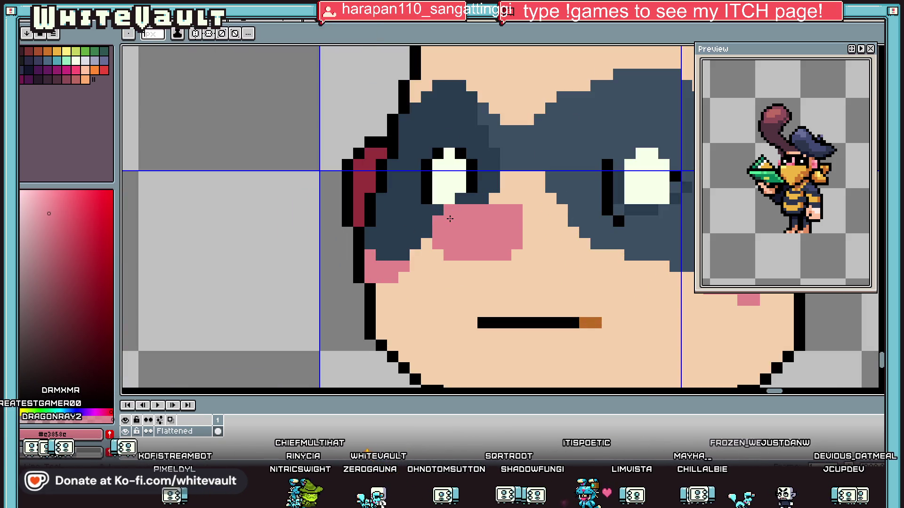
{"action": "key", "text": "i"}
{"action": "scroll", "coordinate": [527, 200], "scroll_direction": "down", "scroll_amount": 3}
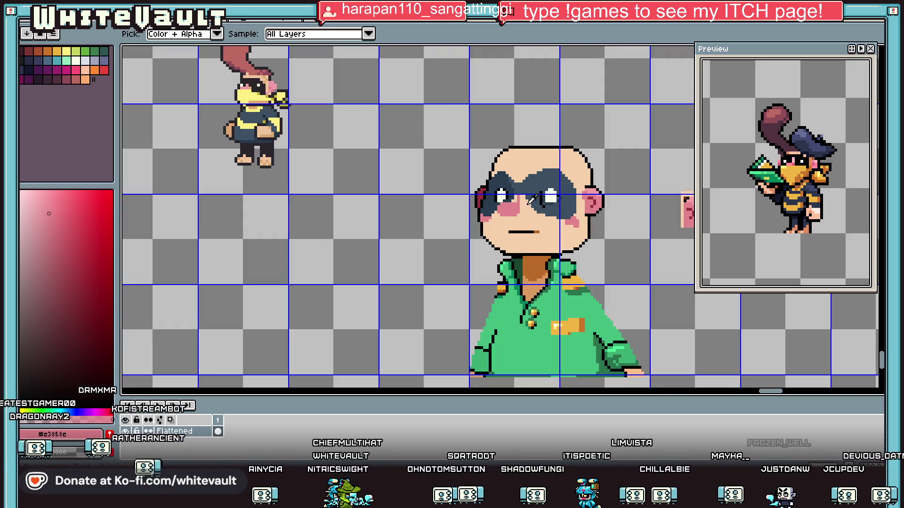
{"action": "scroll", "coordinate": [532, 199], "scroll_direction": "up", "scroll_amount": 2}
{"action": "key", "text": "b"}
{"action": "scroll", "coordinate": [533, 210], "scroll_direction": "down", "scroll_amount": 3}
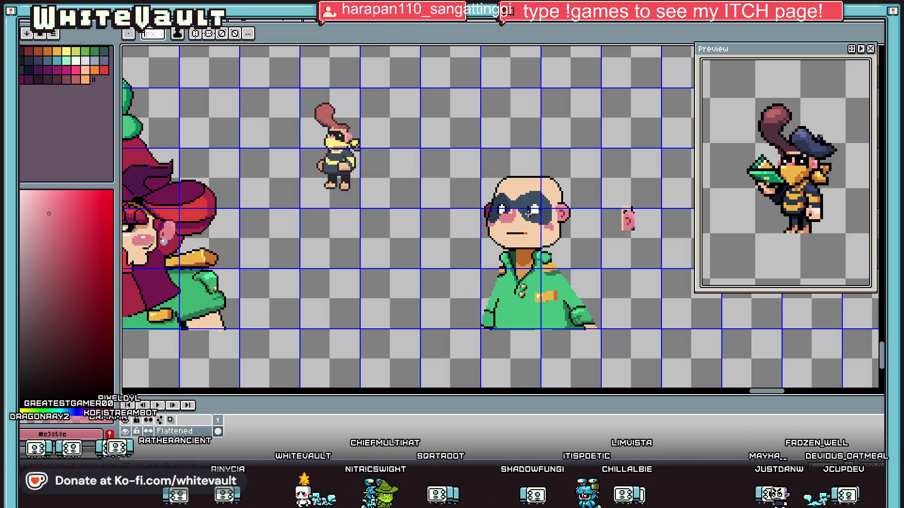
{"action": "key", "text": "i"}
{"action": "scroll", "coordinate": [528, 213], "scroll_direction": "up", "scroll_amount": 3}
{"action": "key", "text": "b"}
- Paint a row of dark-red shading beneath the cheek blush
{"action": "left_click", "coordinate": [654, 229], "text": "alt"}
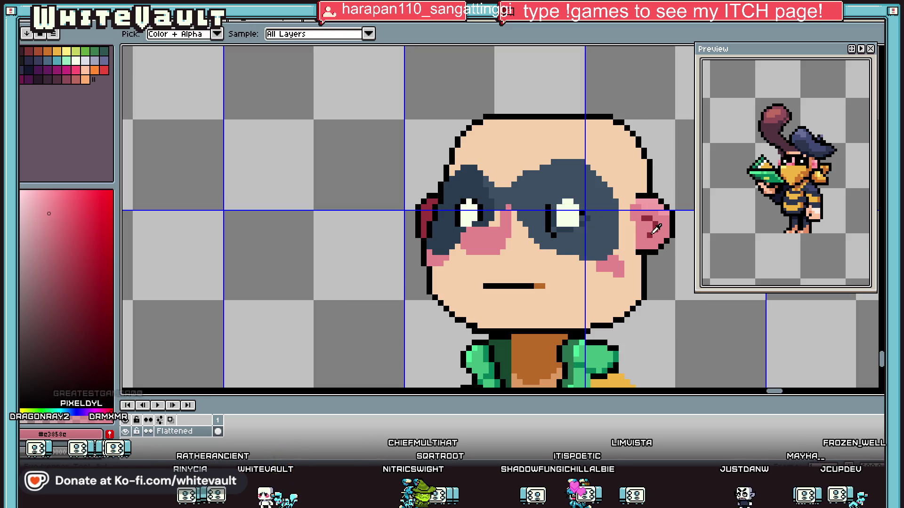
{"action": "left_click", "coordinate": [503, 240]}
{"action": "scroll", "coordinate": [501, 240], "scroll_direction": "up", "scroll_amount": 3}
{"action": "key", "text": "ctrl+z"}
{"action": "key", "text": "i"}
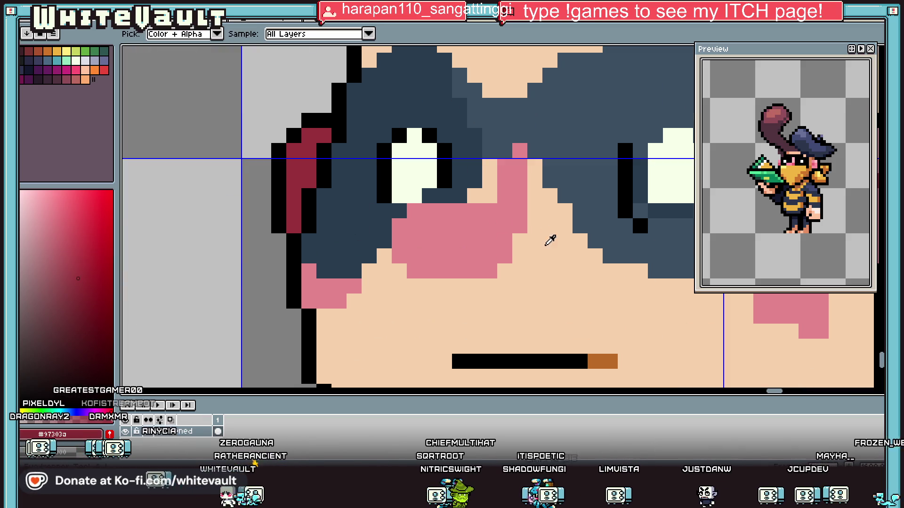
{"action": "scroll", "coordinate": [548, 240], "scroll_direction": "down", "scroll_amount": 3}
{"action": "scroll", "coordinate": [418, 214], "scroll_direction": "up", "scroll_amount": 1}
{"action": "left_click", "coordinate": [452, 241]}
{"action": "scroll", "coordinate": [453, 239], "scroll_direction": "up", "scroll_amount": 3}
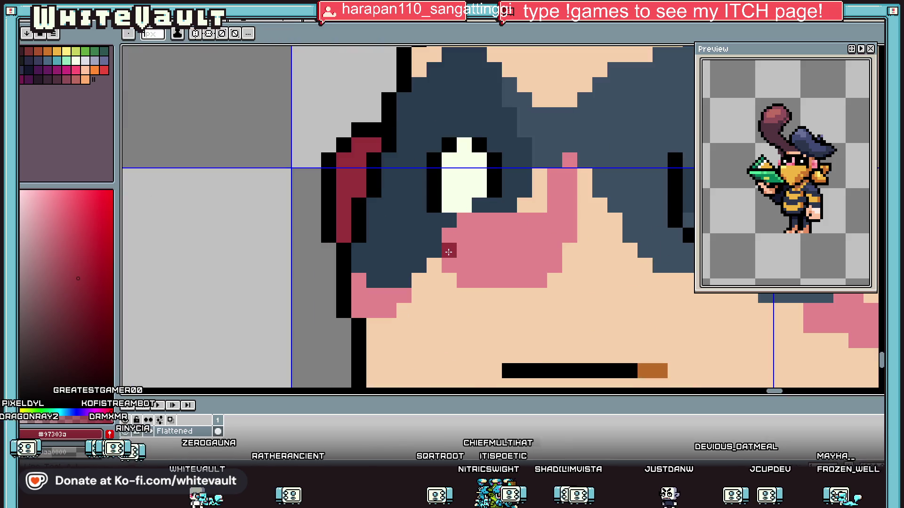
{"action": "left_click", "coordinate": [77, 241]}
{"action": "key", "text": "b"}
{"action": "mouse_move", "coordinate": [447, 264]}
{"action": "left_mouse_down"}
{"action": "mouse_move", "coordinate": [555, 266]}
{"action": "mouse_move", "coordinate": [463, 278]}
{"action": "left_mouse_up"}
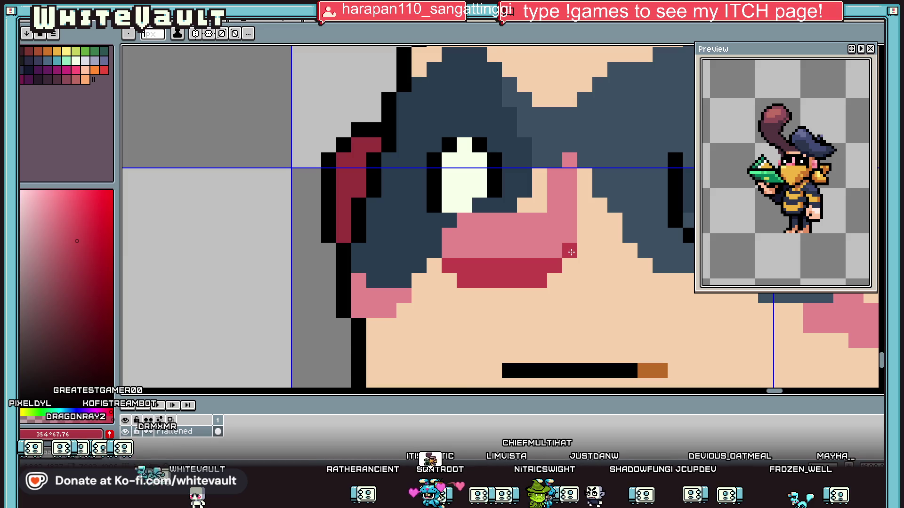
- Add a black pixel to curve the mouth line upward
{"action": "key", "text": "i"}
{"action": "scroll", "coordinate": [575, 249], "scroll_direction": "down", "scroll_amount": 2}
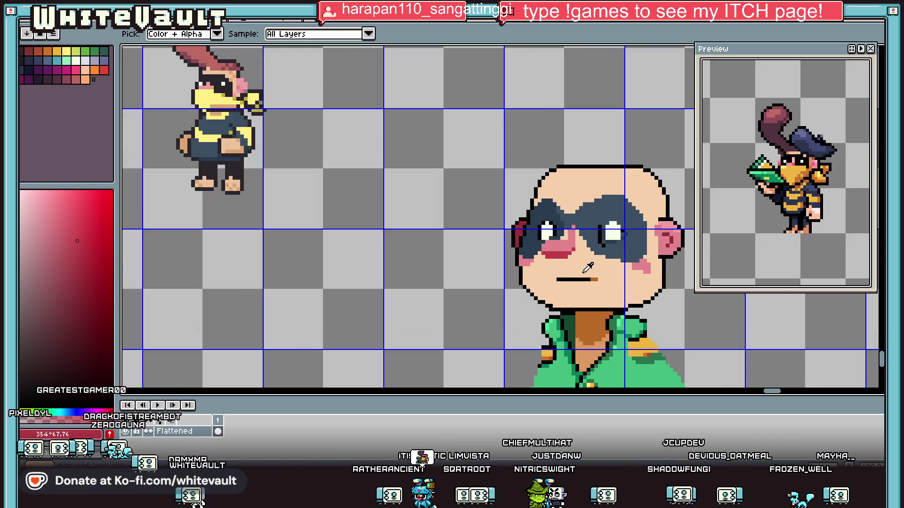
{"action": "left_click", "coordinate": [572, 279]}
{"action": "scroll", "coordinate": [572, 279], "scroll_direction": "up", "scroll_amount": 3}
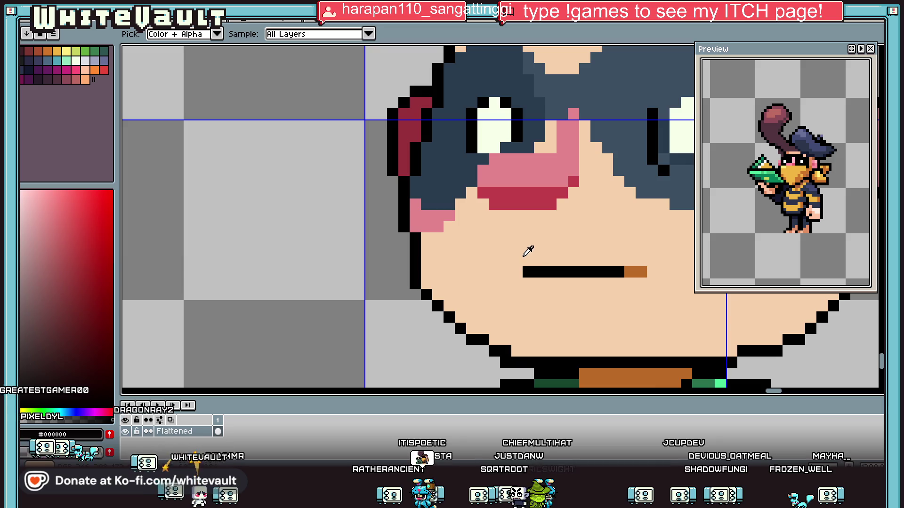
{"action": "key", "text": "b"}
{"action": "left_click", "coordinate": [520, 260]}
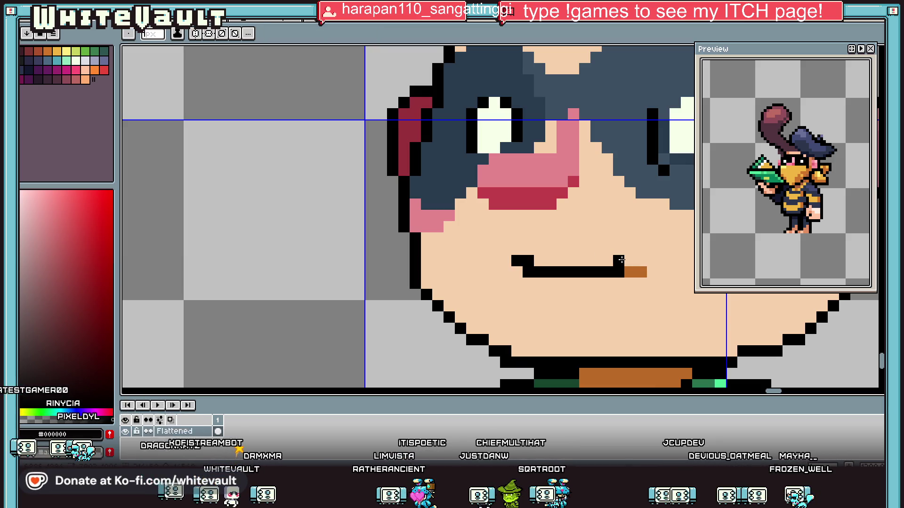
- Sample orange and paint corner pixels at the mouth's left end
{"action": "key", "text": "i"}
{"action": "scroll", "coordinate": [629, 259], "scroll_direction": "down", "scroll_amount": 4}
{"action": "scroll", "coordinate": [629, 260], "scroll_direction": "up", "scroll_amount": 4}
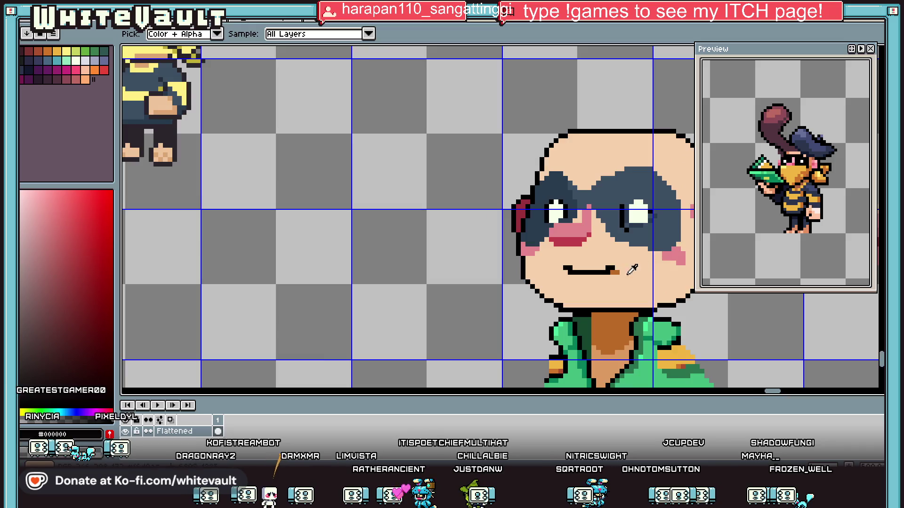
{"action": "left_click", "coordinate": [627, 269]}
{"action": "key", "text": "b"}
{"action": "left_click_drag", "start_coordinate": [503, 270], "coordinate": [516, 272]}
{"action": "scroll", "coordinate": [516, 273], "scroll_direction": "down", "scroll_amount": 5}
{"action": "key", "text": "i"}
{"action": "scroll", "coordinate": [634, 269], "scroll_direction": "up", "scroll_amount": 5}
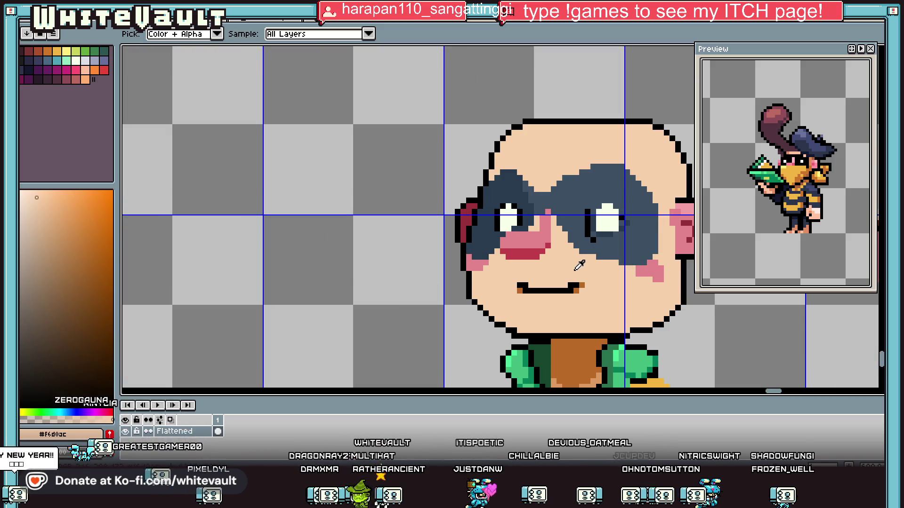
- Sample the dark mask blue and flood-fill the skin notch in the mask with it
{"action": "scroll", "coordinate": [567, 359], "scroll_direction": "down", "scroll_amount": 3}
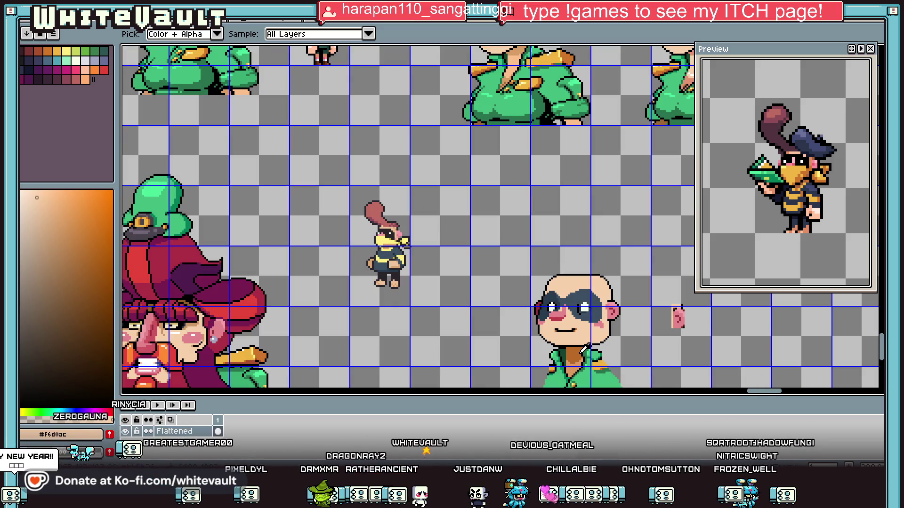
{"action": "scroll", "coordinate": [590, 325], "scroll_direction": "up", "scroll_amount": 1}
{"action": "scroll", "coordinate": [584, 282], "scroll_direction": "up", "scroll_amount": 1}
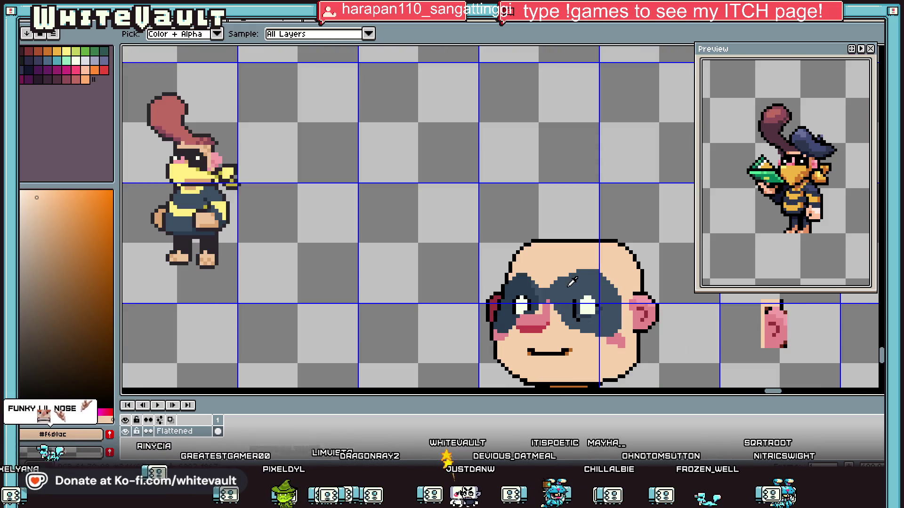
{"action": "left_click", "coordinate": [555, 277]}
{"action": "scroll", "coordinate": [555, 277], "scroll_direction": "up", "scroll_amount": 1}
{"action": "key", "text": "b"}
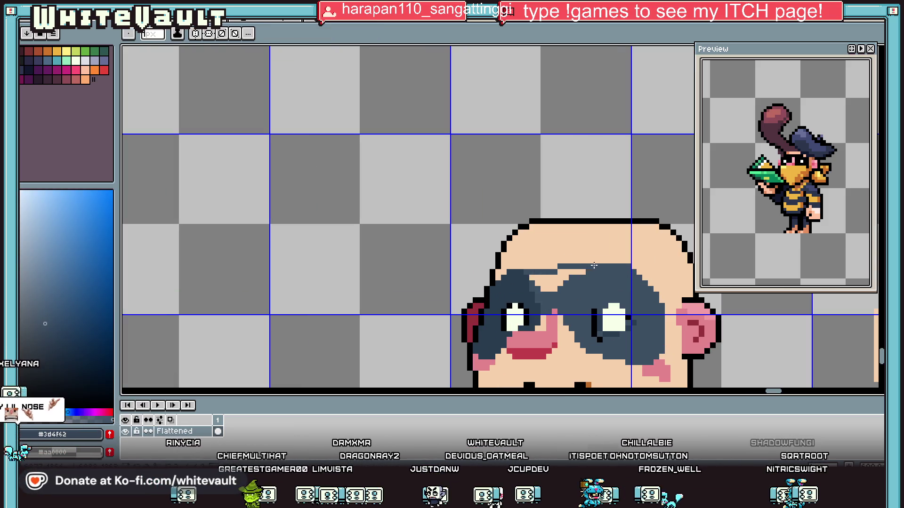
{"action": "key", "text": "g"}
{"action": "left_click", "coordinate": [548, 283]}
{"action": "scroll", "coordinate": [595, 285], "scroll_direction": "down", "scroll_amount": 4}
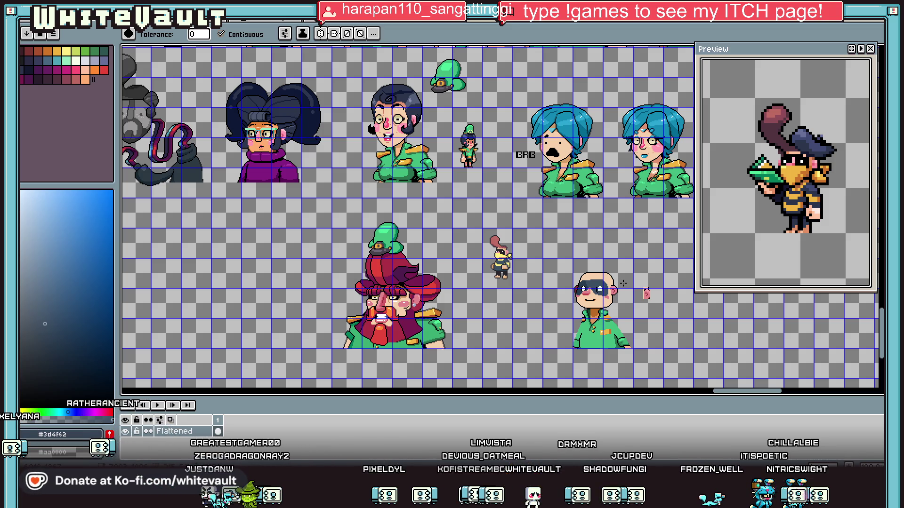
- Select the loose pink ear piece beside the head and delete it
{"action": "key", "text": "i"}
{"action": "scroll", "coordinate": [644, 291], "scroll_direction": "up", "scroll_amount": 2}
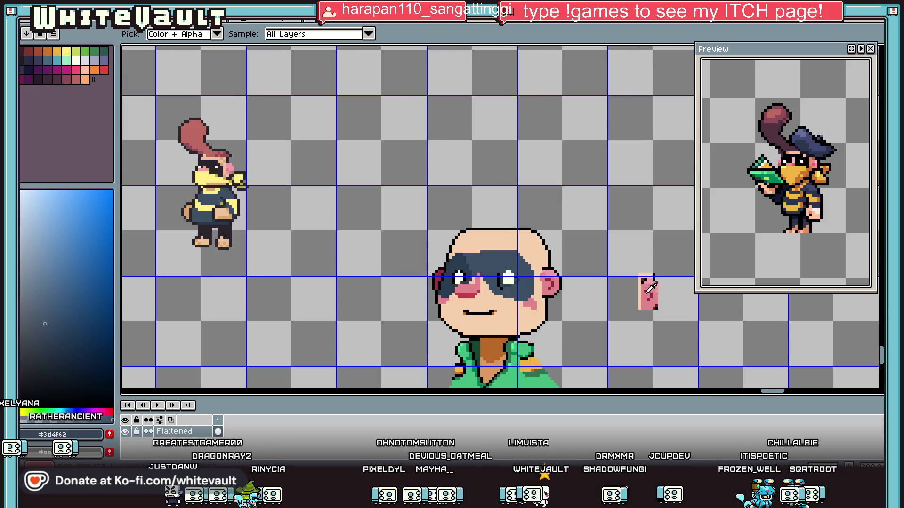
{"action": "key", "text": "m"}
{"action": "left_click_drag", "start_coordinate": [619, 254], "coordinate": [699, 337]}
{"action": "key", "text": "Delete"}
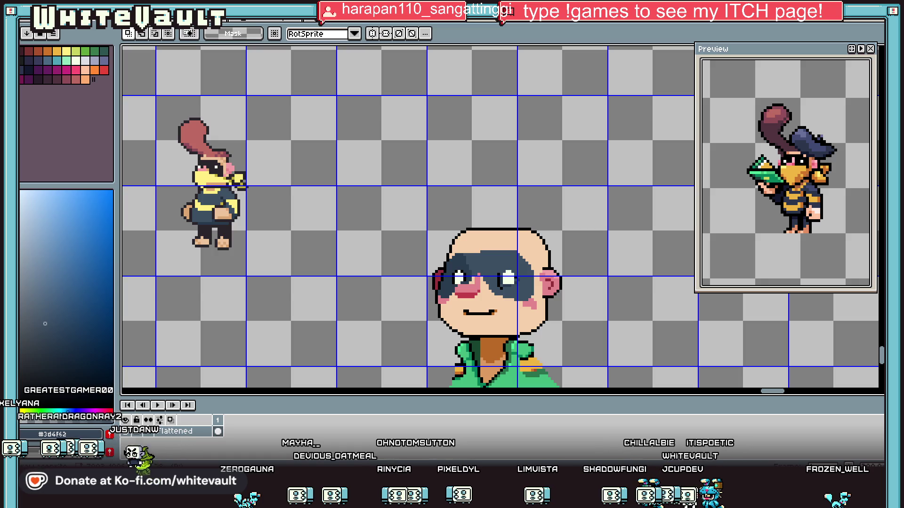
- Eyedrop the skin tone from the face
{"action": "key", "text": "i"}
{"action": "scroll", "coordinate": [551, 257], "scroll_direction": "down", "scroll_amount": 3}
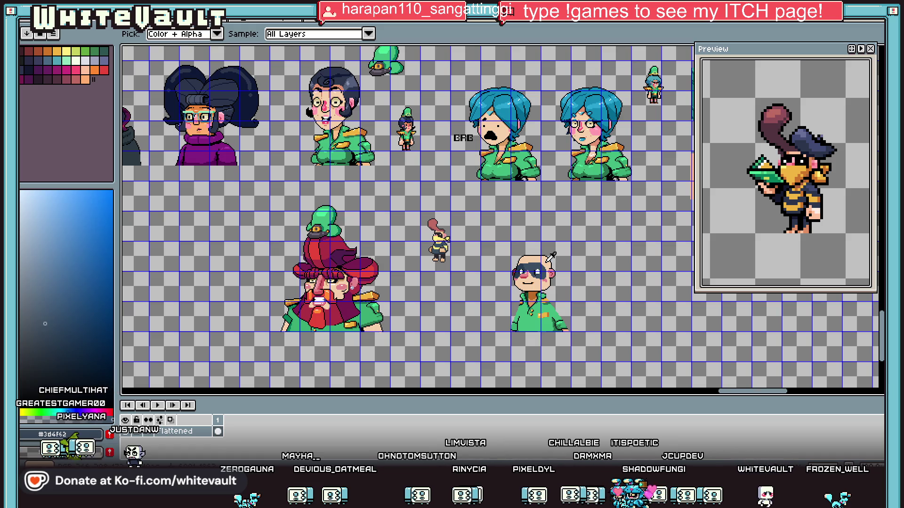
{"action": "scroll", "coordinate": [538, 259], "scroll_direction": "up", "scroll_amount": 5}
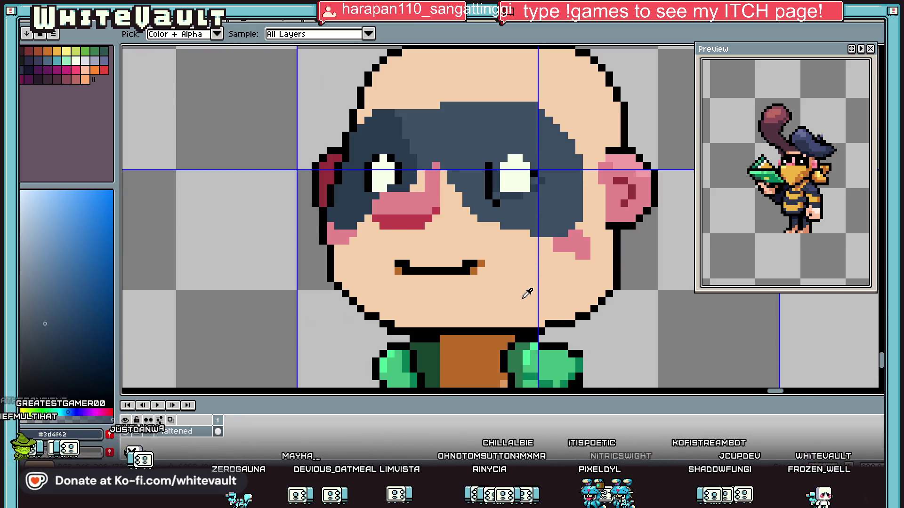
{"action": "left_click", "coordinate": [522, 298]}
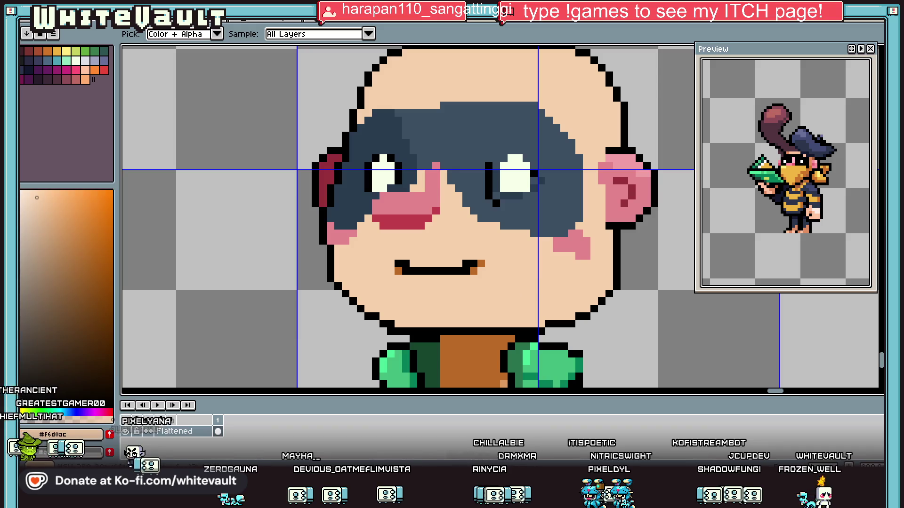
- Pencil darker tan shading along the nose and diagonally down onto the cheek
{"action": "left_click", "coordinate": [53, 211]}
{"action": "key", "text": "b"}
{"action": "scroll", "coordinate": [444, 171], "scroll_direction": "up", "scroll_amount": 1}
{"action": "left_click", "coordinate": [444, 190]}
{"action": "left_click", "coordinate": [398, 176]}
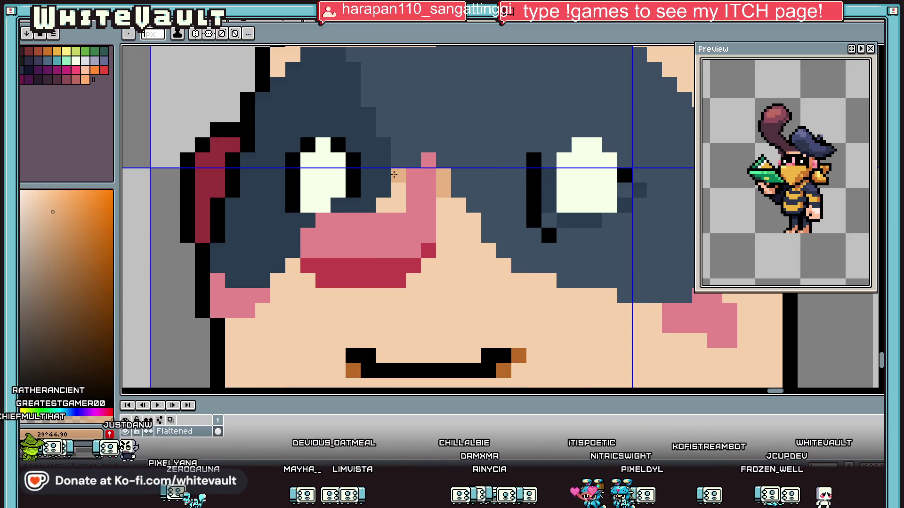
{"action": "left_click_drag", "start_coordinate": [398, 189], "coordinate": [382, 205]}
{"action": "left_click", "coordinate": [398, 205]}
{"action": "left_click", "coordinate": [444, 206]}
{"action": "mouse_move", "coordinate": [480, 221]}
{"action": "left_mouse_down"}
{"action": "mouse_move", "coordinate": [466, 236]}
{"action": "mouse_move", "coordinate": [500, 269]}
{"action": "left_mouse_up"}
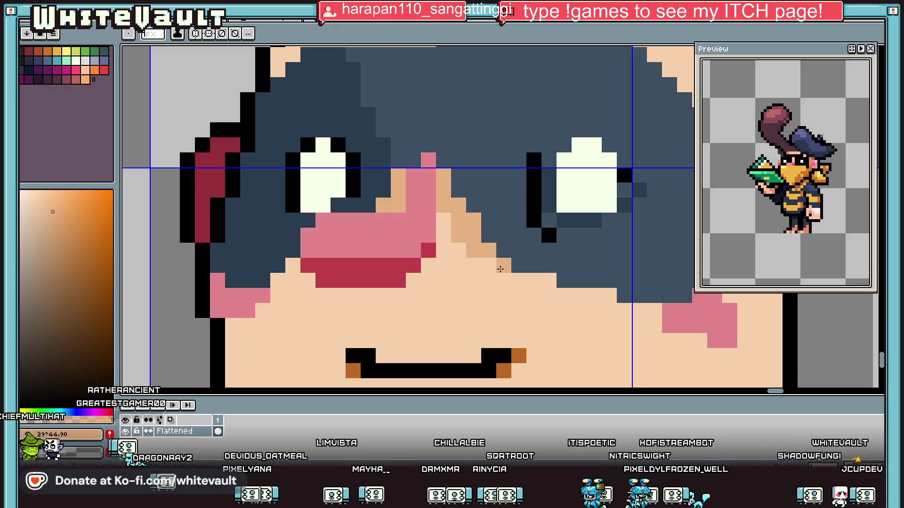
{"action": "left_click", "coordinate": [488, 265]}
- Add tan shading pixels along the mask's lower edge
{"action": "scroll", "coordinate": [549, 266], "scroll_direction": "down", "scroll_amount": 3}
{"action": "scroll", "coordinate": [413, 257], "scroll_direction": "up", "scroll_amount": 2}
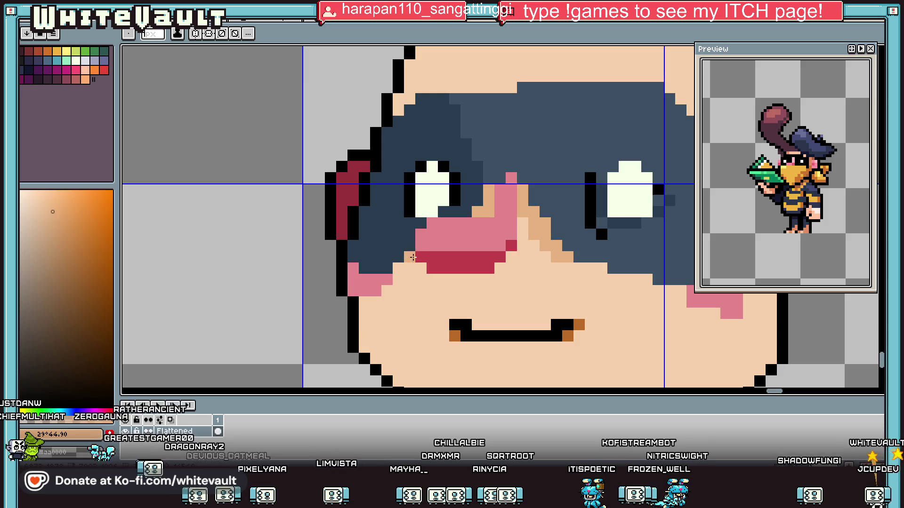
{"action": "scroll", "coordinate": [484, 277], "scroll_direction": "down", "scroll_amount": 2}
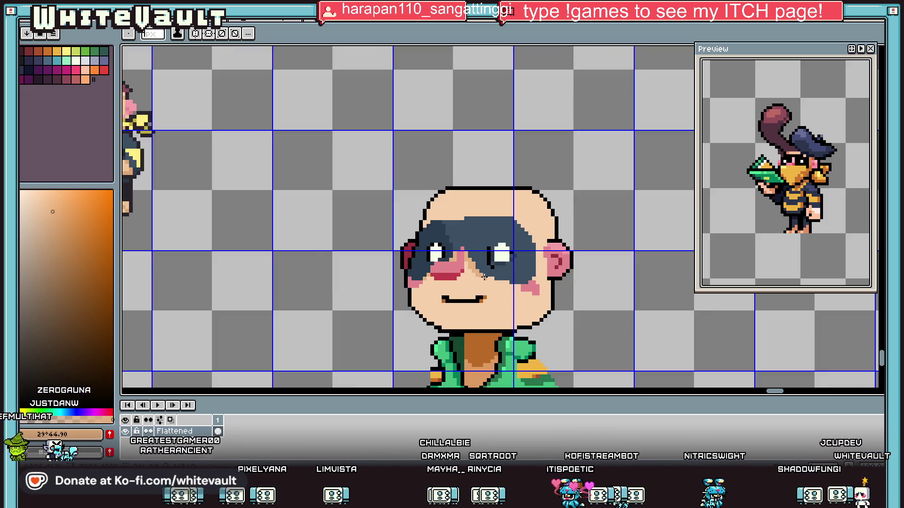
{"action": "scroll", "coordinate": [484, 277], "scroll_direction": "down", "scroll_amount": 1}
{"action": "scroll", "coordinate": [522, 272], "scroll_direction": "up", "scroll_amount": 3}
{"action": "left_click", "coordinate": [447, 280]}
{"action": "left_click", "coordinate": [402, 269]}
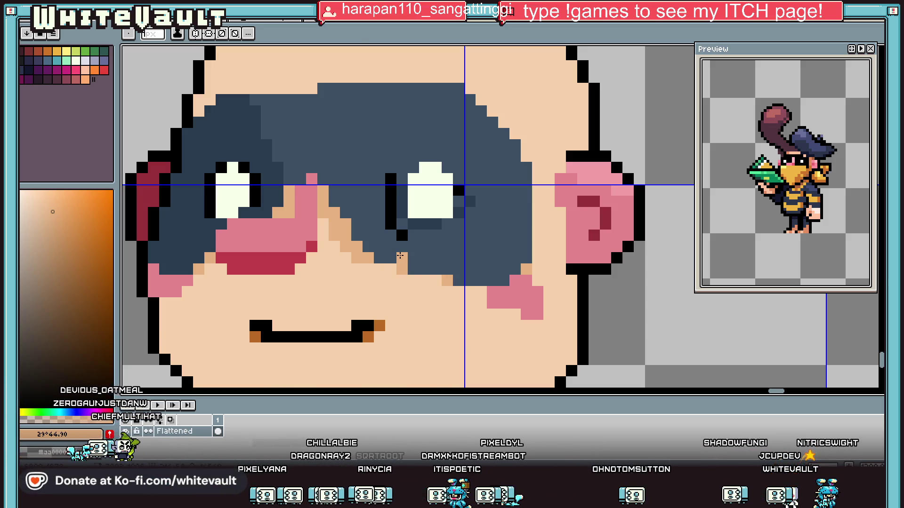
- Eyedrop the darker mask shade #293c4f from the canvas
{"action": "key", "text": "i"}
{"action": "scroll", "coordinate": [405, 202], "scroll_direction": "down", "scroll_amount": 2}
{"action": "scroll", "coordinate": [404, 202], "scroll_direction": "up", "scroll_amount": 1}
{"action": "left_click", "coordinate": [380, 213]}
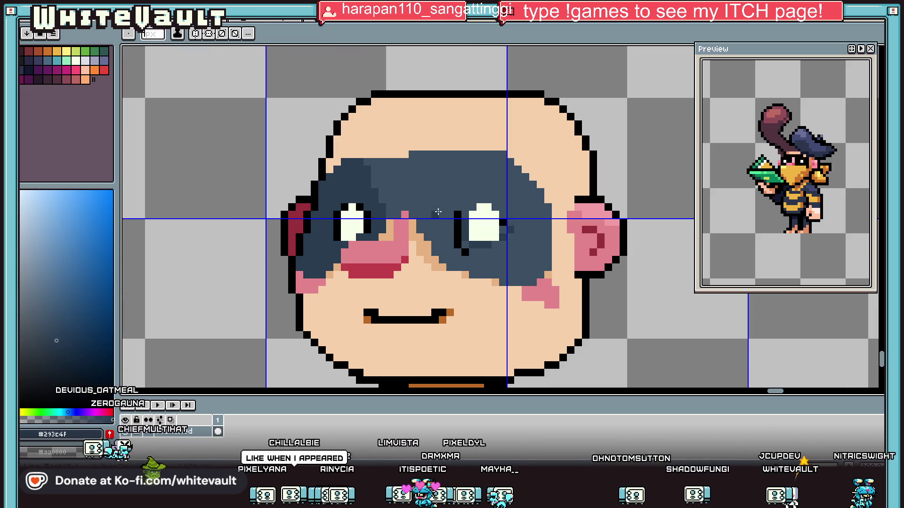
{"action": "scroll", "coordinate": [466, 214], "scroll_direction": "up", "scroll_amount": 2}
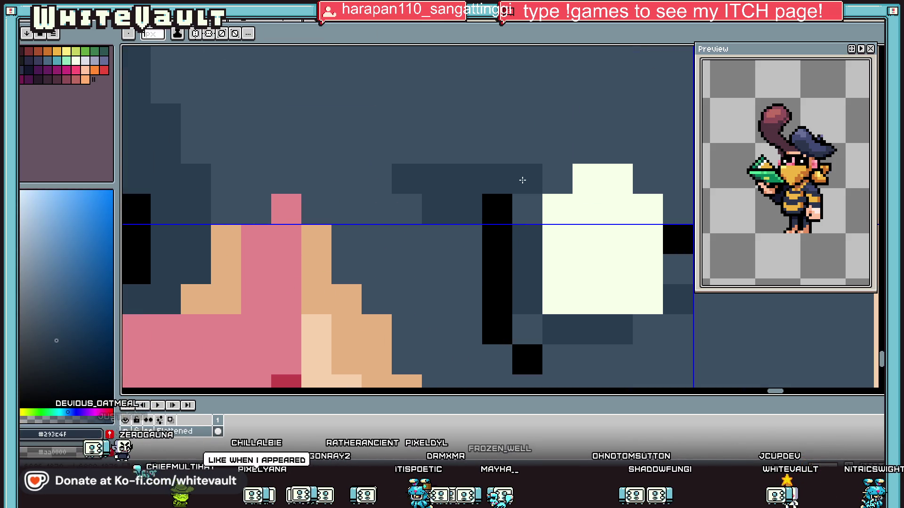
{"action": "scroll", "coordinate": [560, 212], "scroll_direction": "down", "scroll_amount": 2}
{"action": "scroll", "coordinate": [583, 226], "scroll_direction": "up", "scroll_amount": 1}
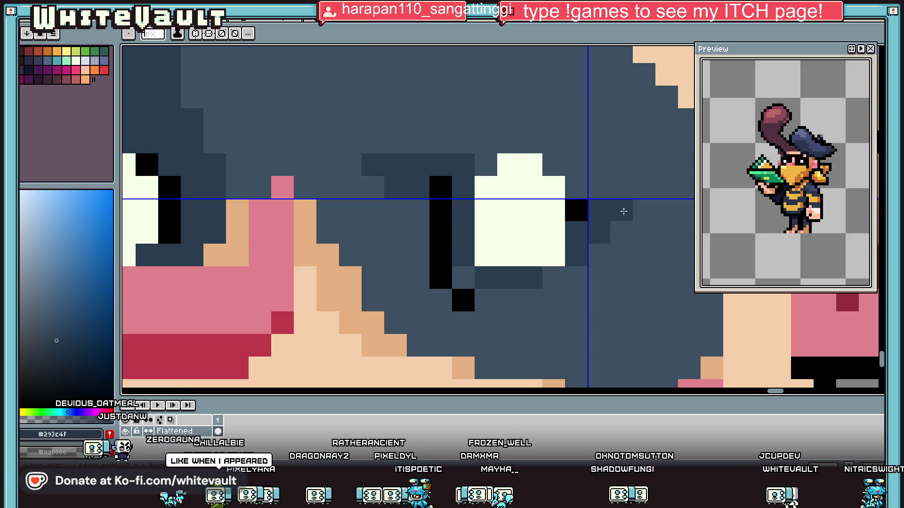